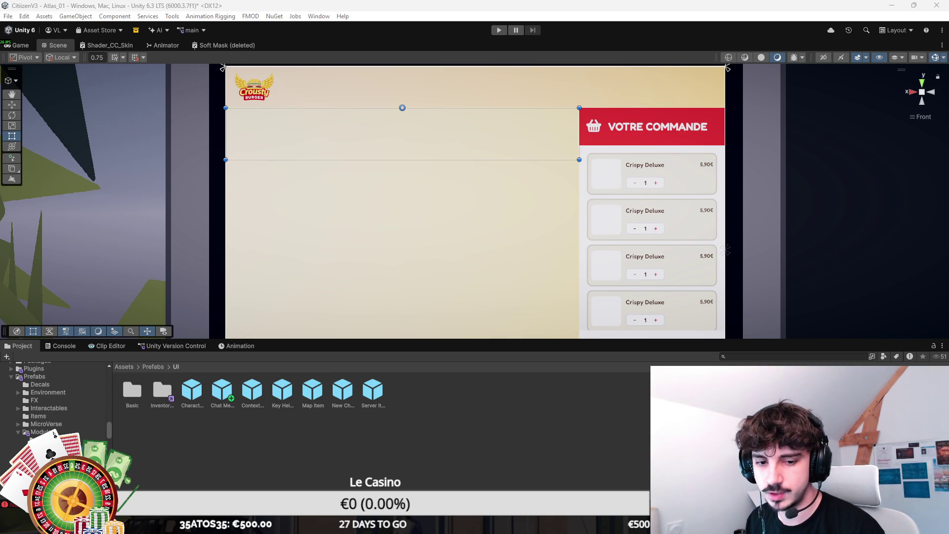
Add a white square image to the header, sized 64×64 at position 48, 48
{"action": "key", "text": "ctrl+s"}
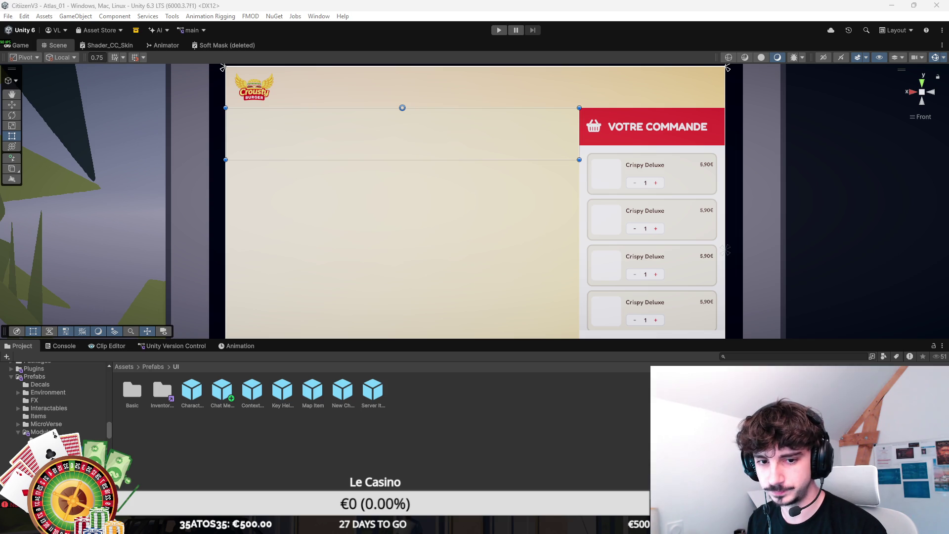
{"action": "key", "text": "ctrl+v"}
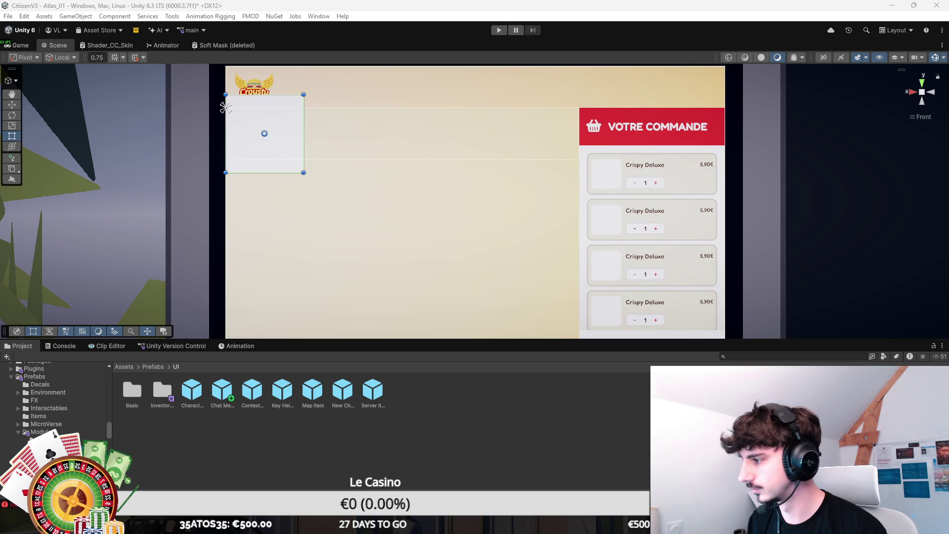
{"action": "left_click_drag", "start_coordinate": [304, 133], "coordinate": [285, 134]}
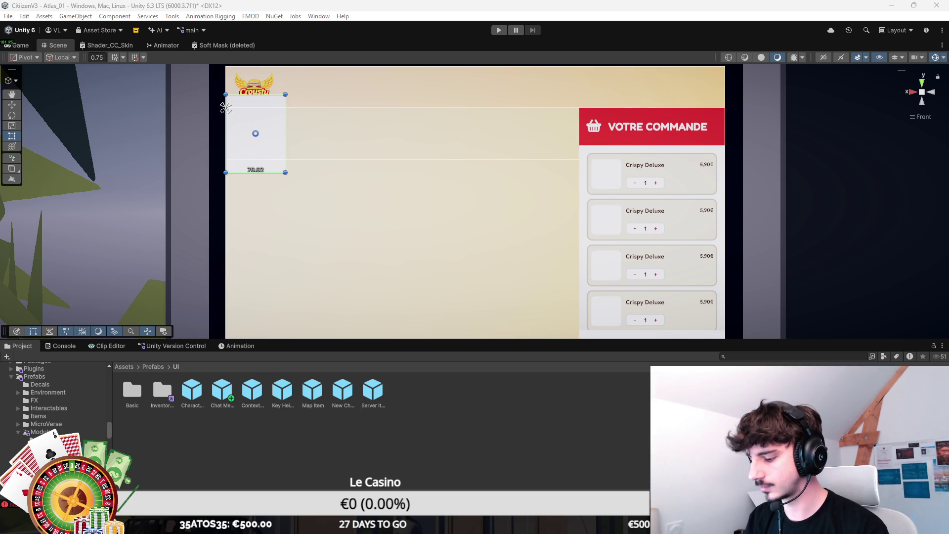
{"action": "type", "text": "6464"}
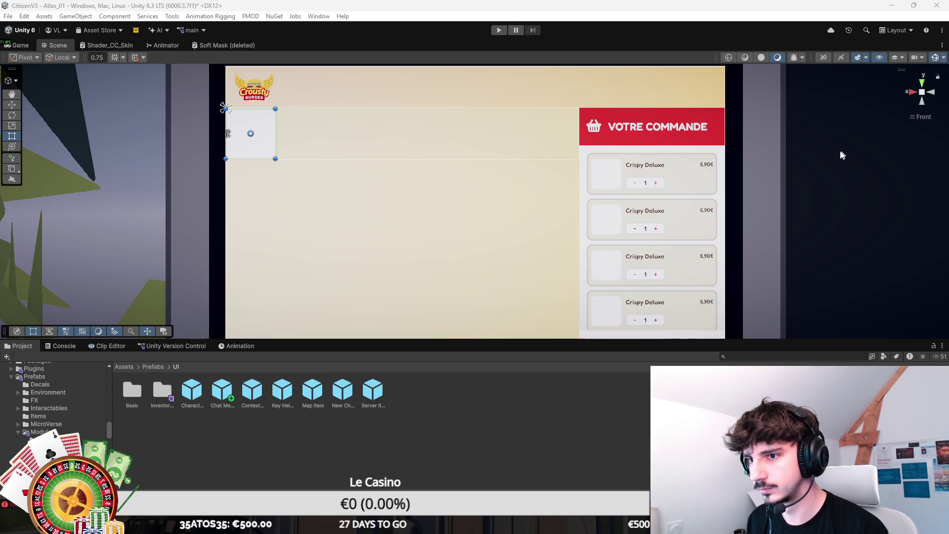
{"action": "type", "text": "4848"}
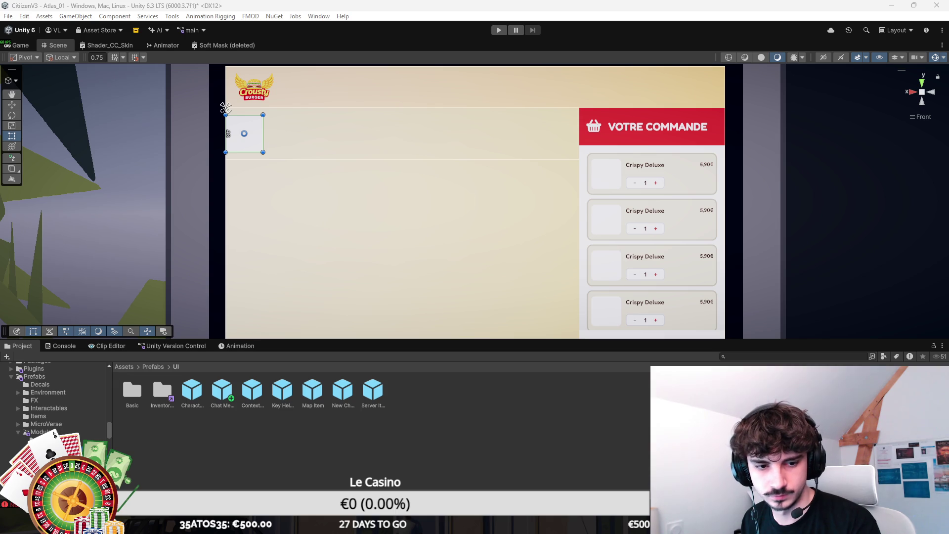
{"action": "left_click", "coordinate": [225, 108]}
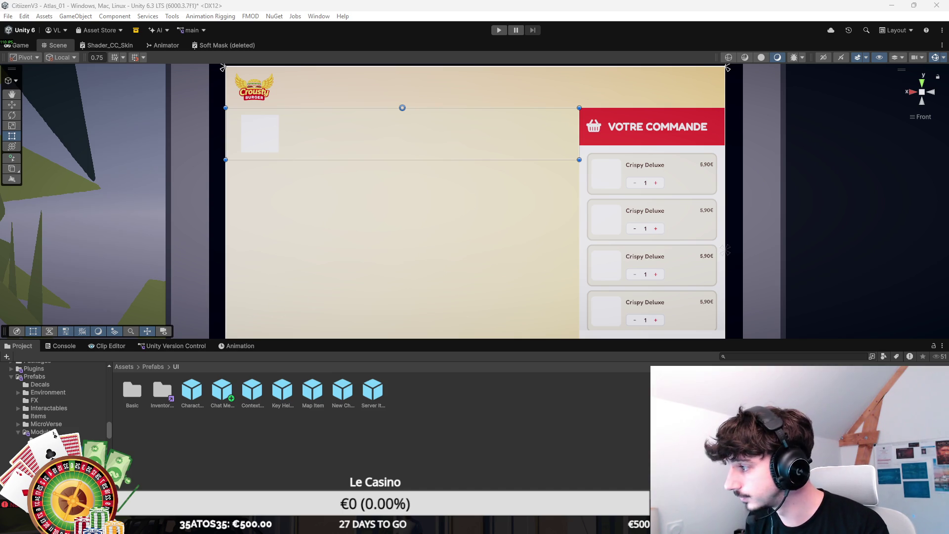
{"action": "left_click", "coordinate": [260, 133]}
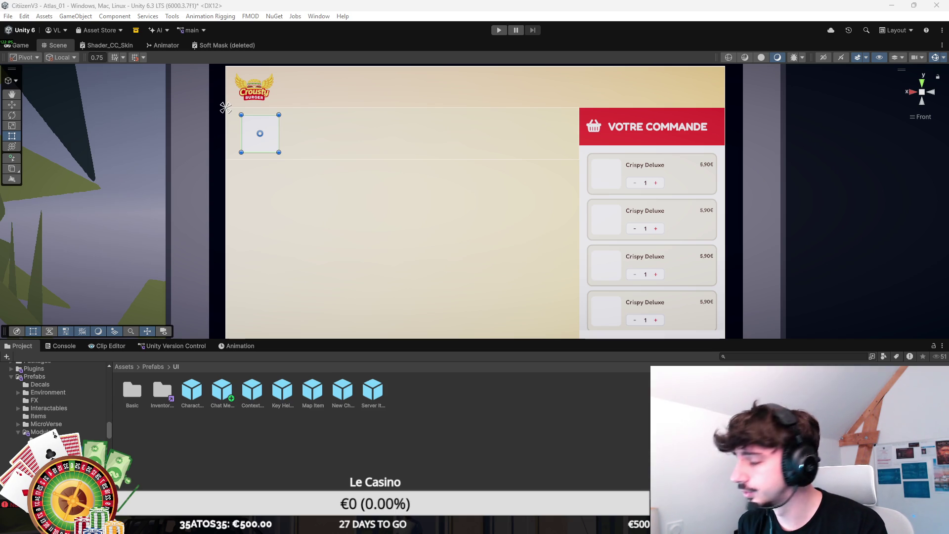
Frame the square to show it as a yellow rounded tile, and save the scene
{"action": "key", "text": "f"}
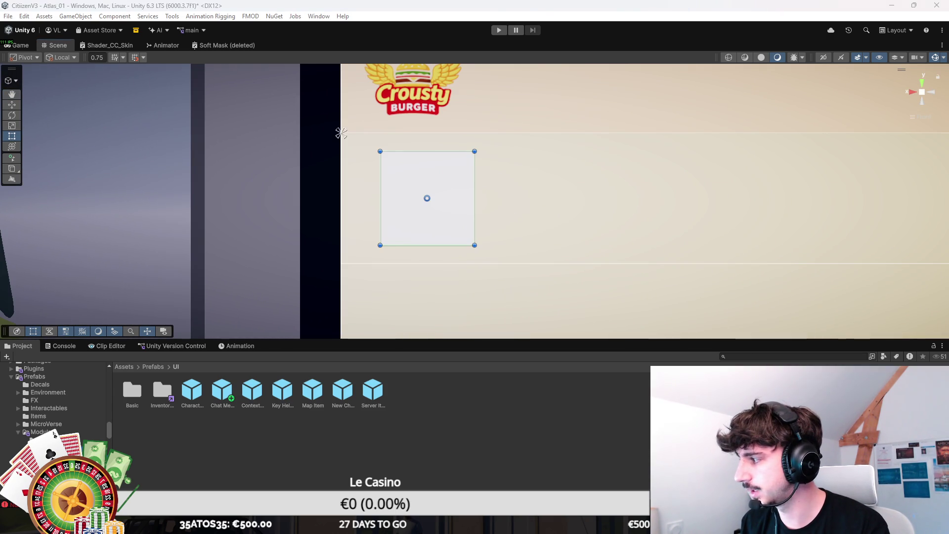
{"action": "mouse_move", "coordinate": [413, 200]}
{"action": "left_mouse_down"}
{"action": "mouse_move", "coordinate": [316, 207]}
{"action": "mouse_move", "coordinate": [400, 245]}
{"action": "left_mouse_up"}
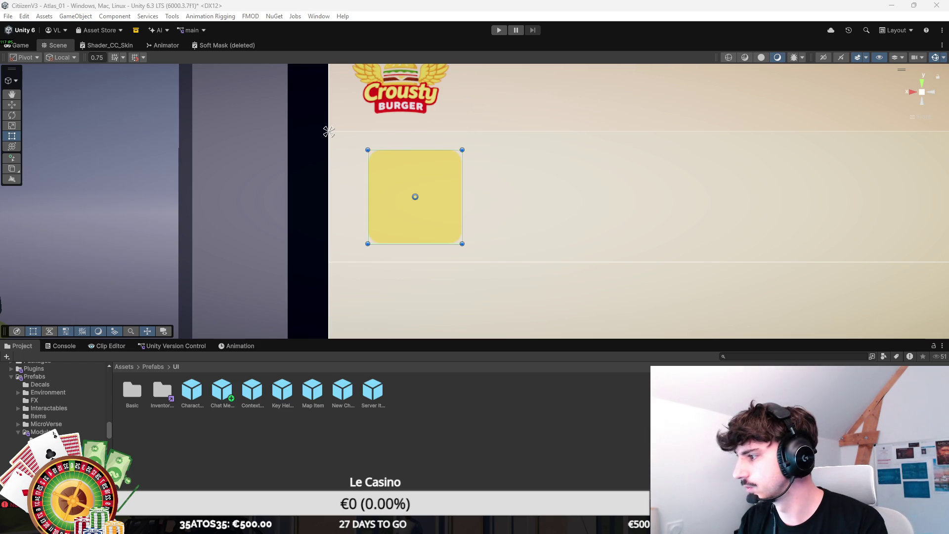
{"action": "left_click_drag", "start_coordinate": [479, 275], "coordinate": [497, 257]}
{"action": "key", "text": "ctrl+s"}
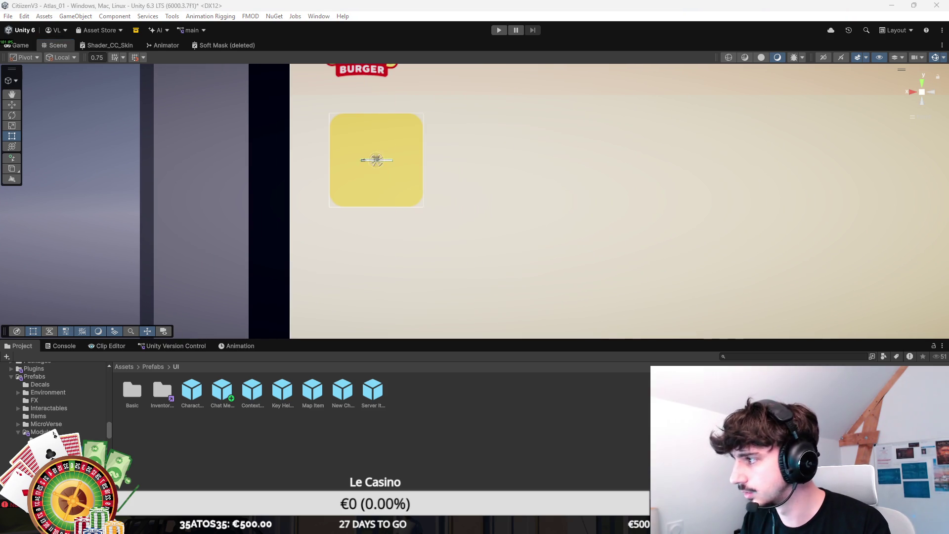
Raise the white inner square near the top of the yellow tile and save the scene
{"action": "scroll", "coordinate": [506, 293], "scroll_direction": "up", "scroll_amount": 5}
{"action": "key", "text": "f"}
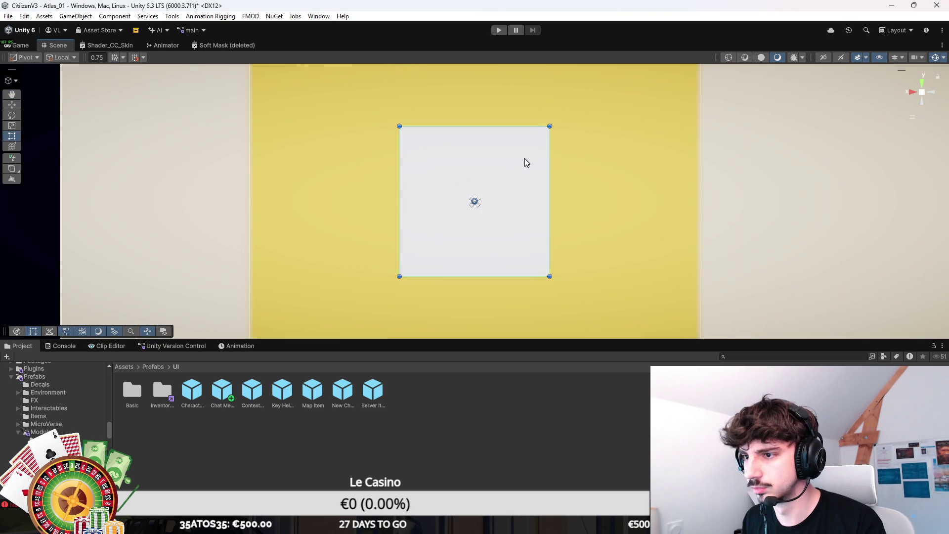
{"action": "scroll", "coordinate": [504, 168], "scroll_direction": "down", "scroll_amount": 3}
{"action": "key", "text": "w"}
{"action": "mouse_move", "coordinate": [473, 168]}
{"action": "left_mouse_down"}
{"action": "mouse_move", "coordinate": [482, 128]}
{"action": "mouse_move", "coordinate": [484, 141]}
{"action": "left_mouse_up"}
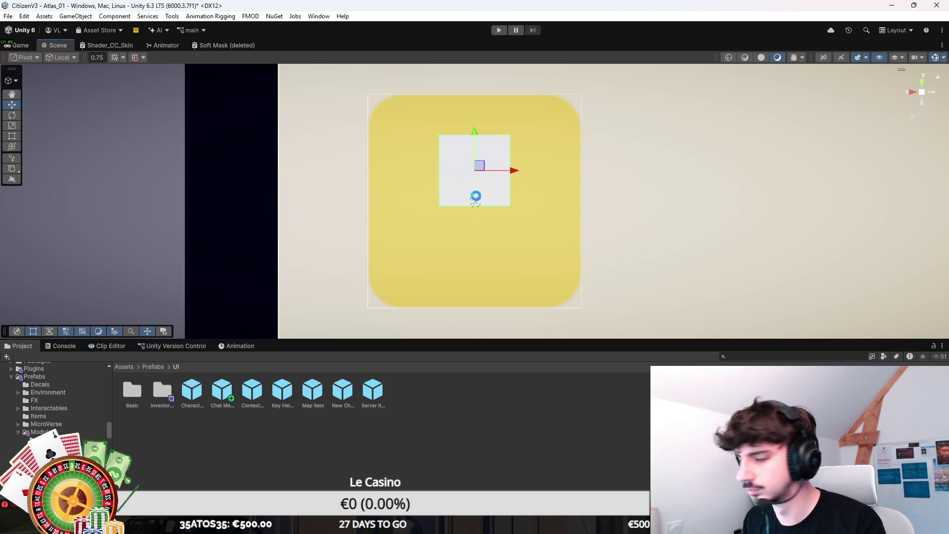
{"action": "key", "text": "ctrl+s"}
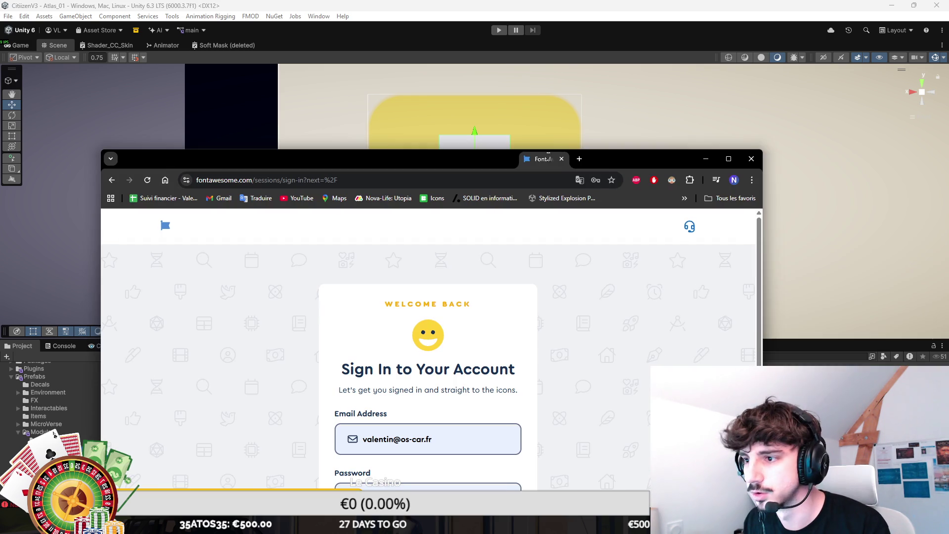
Maximize the browser window showing Font Awesome
{"action": "double_click", "coordinate": [538, 158]}
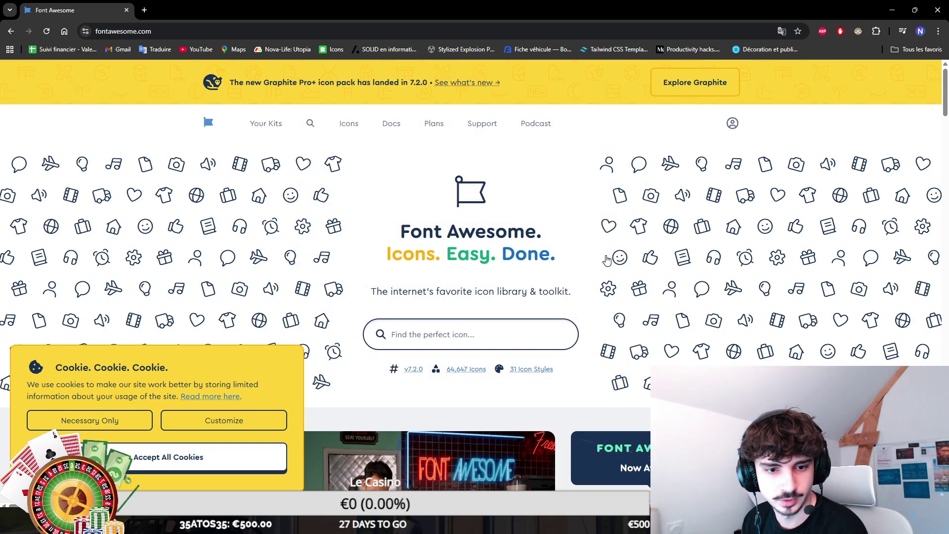
Accept cookies and search the Font Awesome icon library for 'burger'
{"action": "left_click", "coordinate": [168, 457]}
{"action": "scroll", "coordinate": [335, 227], "scroll_direction": "down", "scroll_amount": 2}
{"action": "scroll", "coordinate": [353, 144], "scroll_direction": "up", "scroll_amount": 2}
{"action": "left_click", "coordinate": [349, 124]}
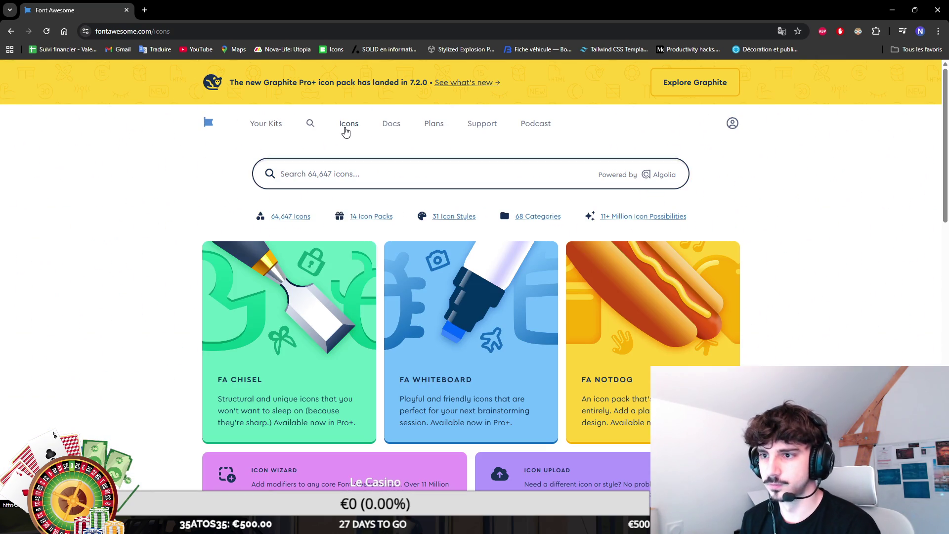
{"action": "type", "text": "burger"}
{"action": "key", "text": "Return"}
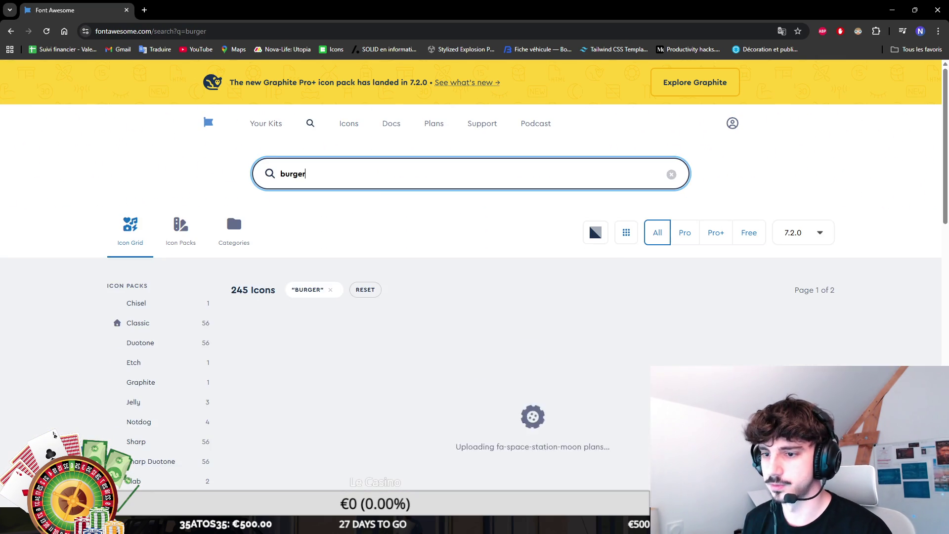
{"action": "scroll", "coordinate": [386, 198], "scroll_direction": "down", "scroll_amount": 2}
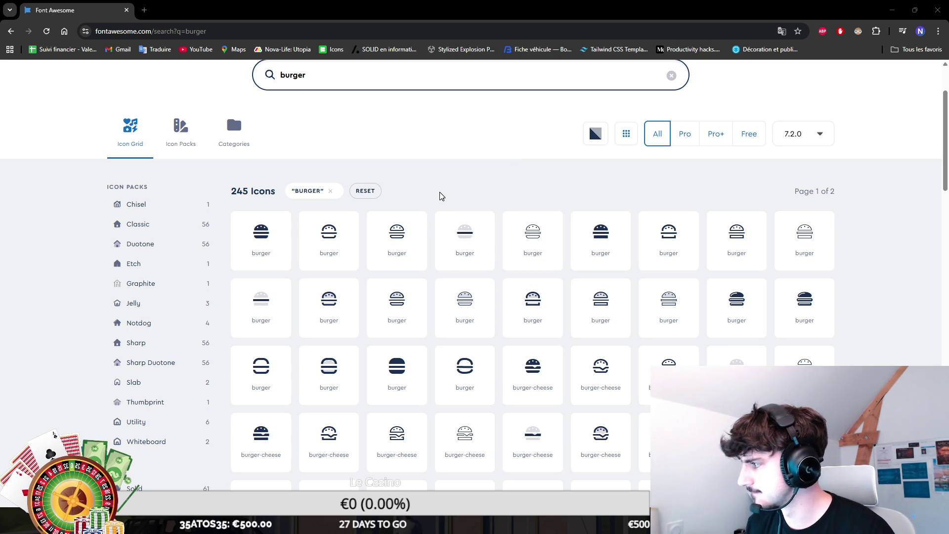
{"action": "scroll", "coordinate": [442, 196], "scroll_direction": "down", "scroll_amount": 2}
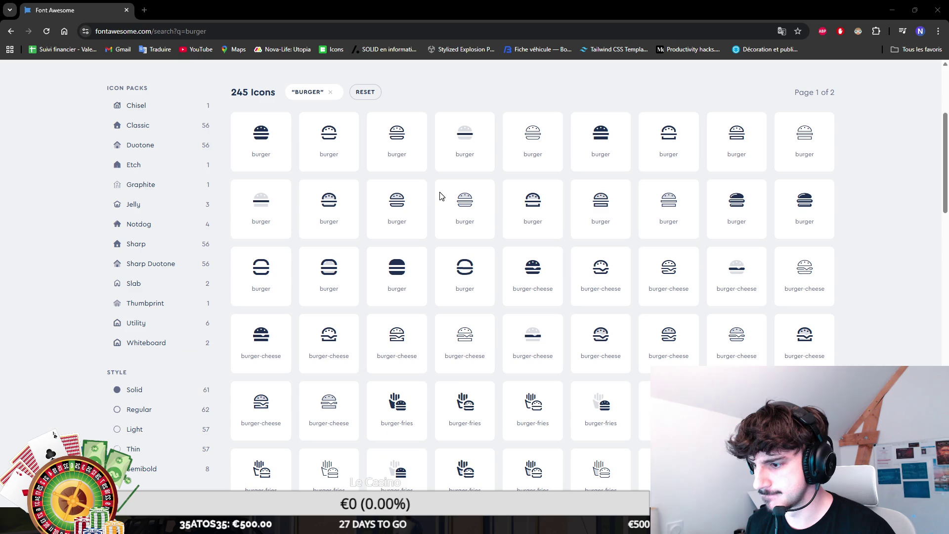
{"action": "scroll", "coordinate": [441, 196], "scroll_direction": "down", "scroll_amount": 1}
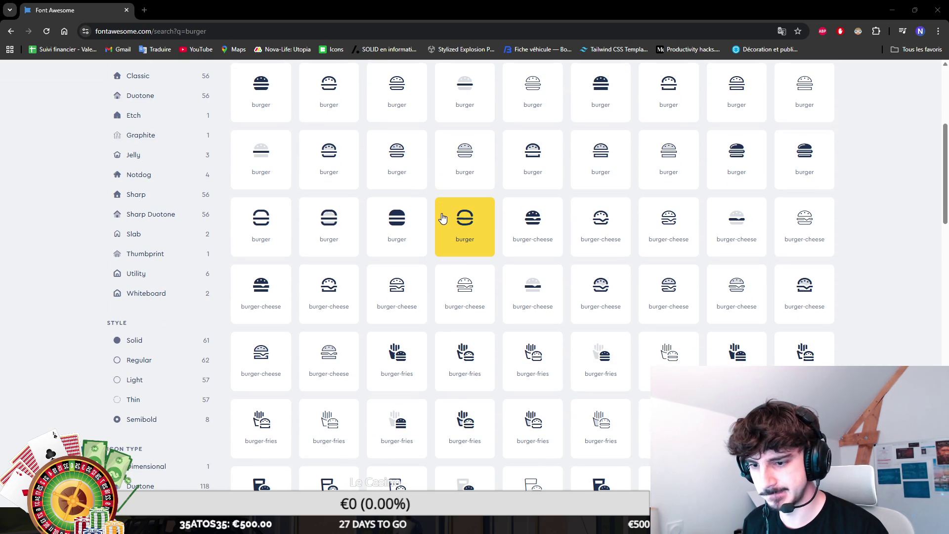
Download the Classic burger-fries icon as a PNG and check the downloaded file
{"action": "left_click", "coordinate": [413, 376]}
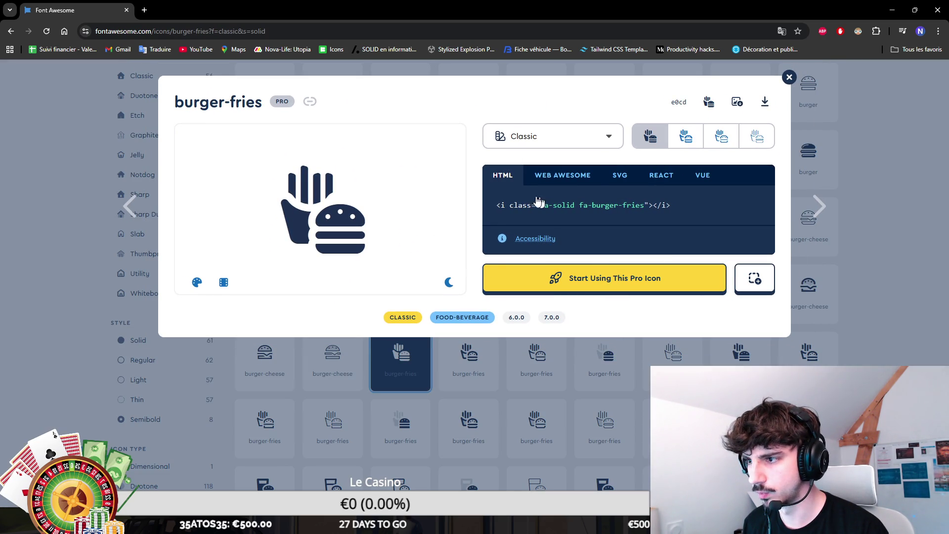
{"action": "left_click", "coordinate": [587, 129]}
{"action": "left_click", "coordinate": [588, 131]}
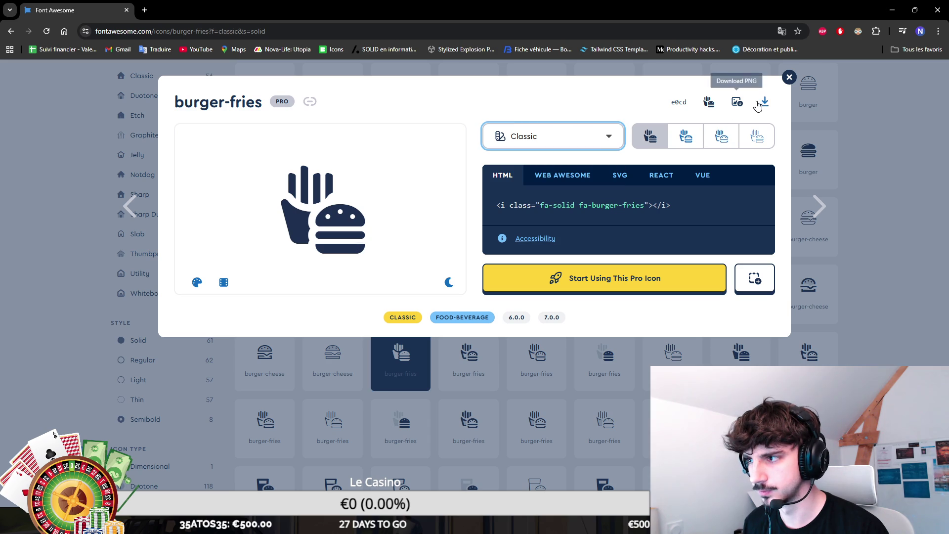
{"action": "left_click", "coordinate": [738, 104]}
{"action": "left_click", "coordinate": [803, 54]}
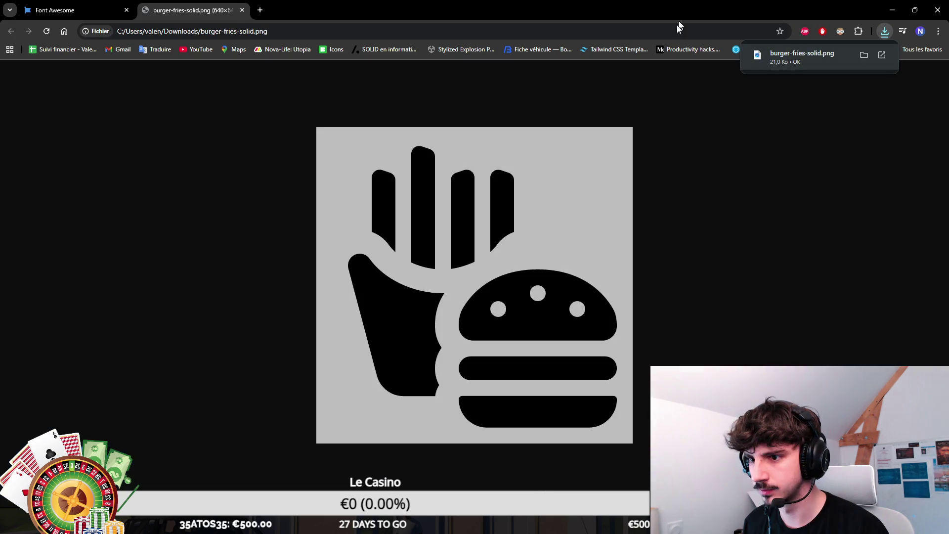
{"action": "key", "text": "ctrl+w"}
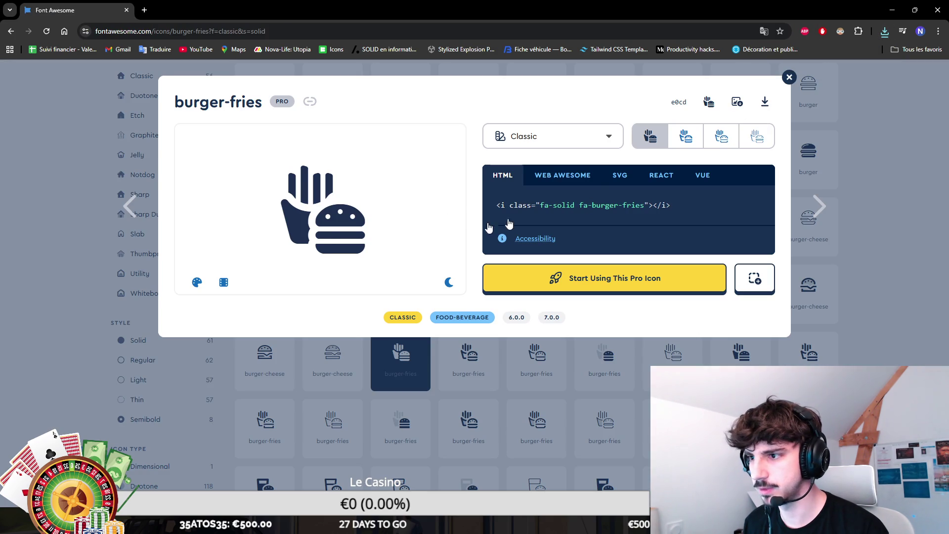
{"action": "left_click", "coordinate": [197, 282]}
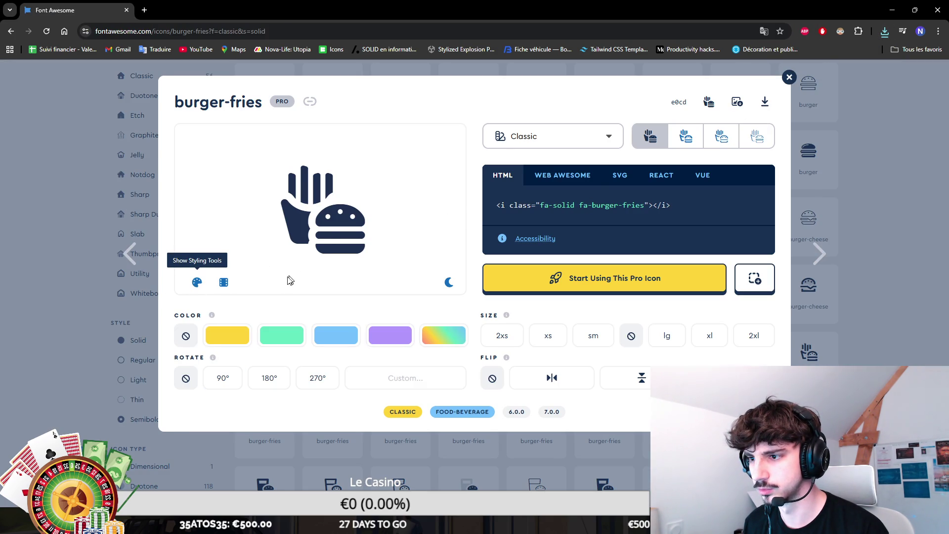
{"action": "left_click", "coordinate": [886, 31]}
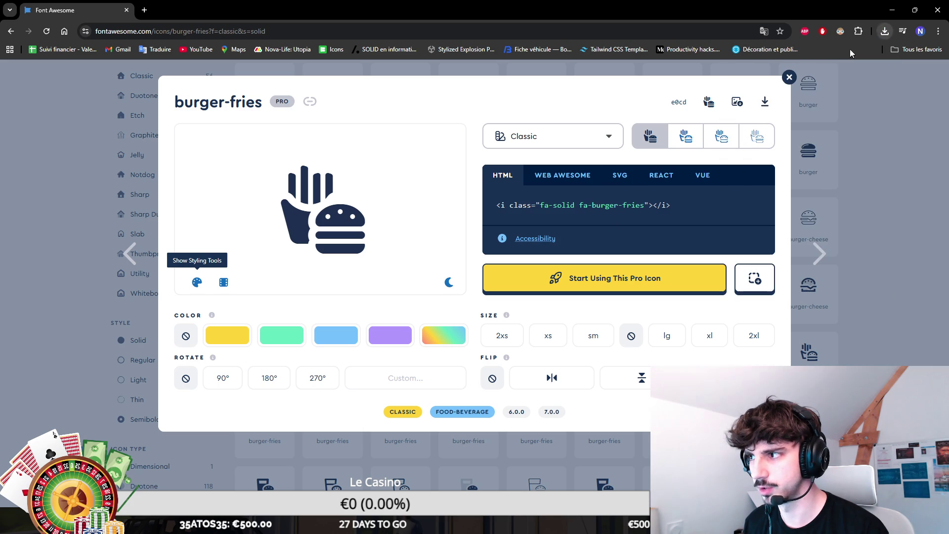
{"action": "key", "text": "alt+Tab"}
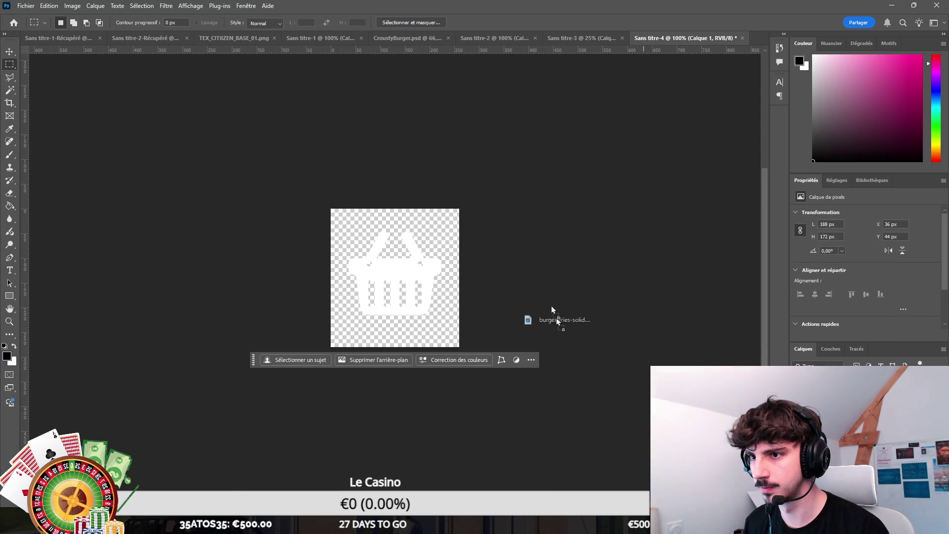
Open the burger-fries PNG in Photoshop and make it white with a Color Overlay
{"action": "left_click_drag", "start_coordinate": [752, 47], "coordinate": [751, 44]}
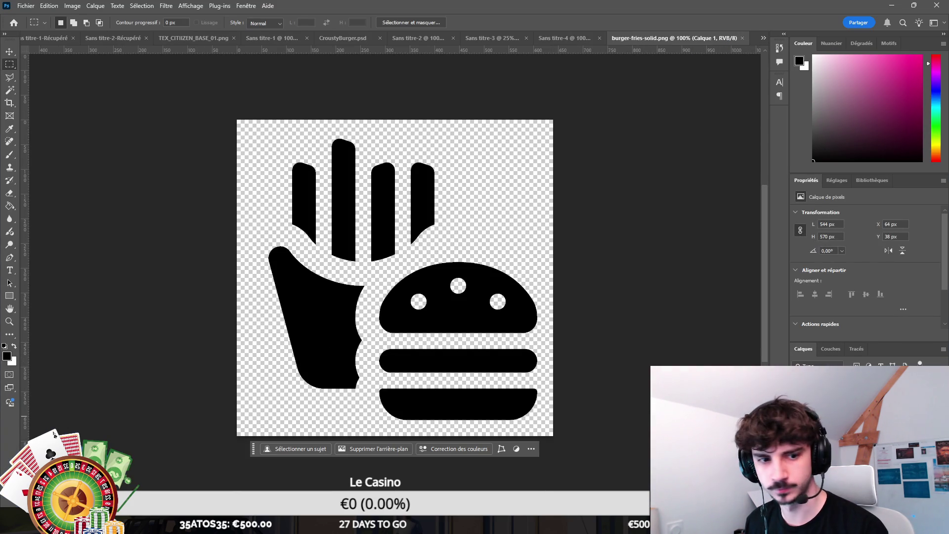
{"action": "double_click", "coordinate": [866, 376]}
{"action": "left_click", "coordinate": [429, 221]}
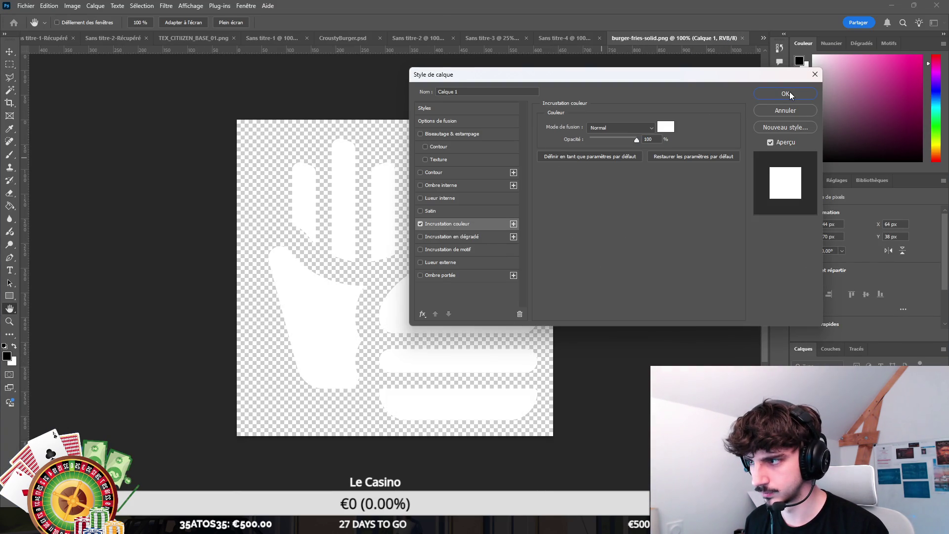
{"action": "left_click", "coordinate": [776, 97]}
Quick-export the white icon as a PNG named ICON_FOOD_MENU
{"action": "left_click", "coordinate": [26, 6]}
{"action": "mouse_move", "coordinate": [74, 178]}
{"action": "left_click", "coordinate": [187, 179]}
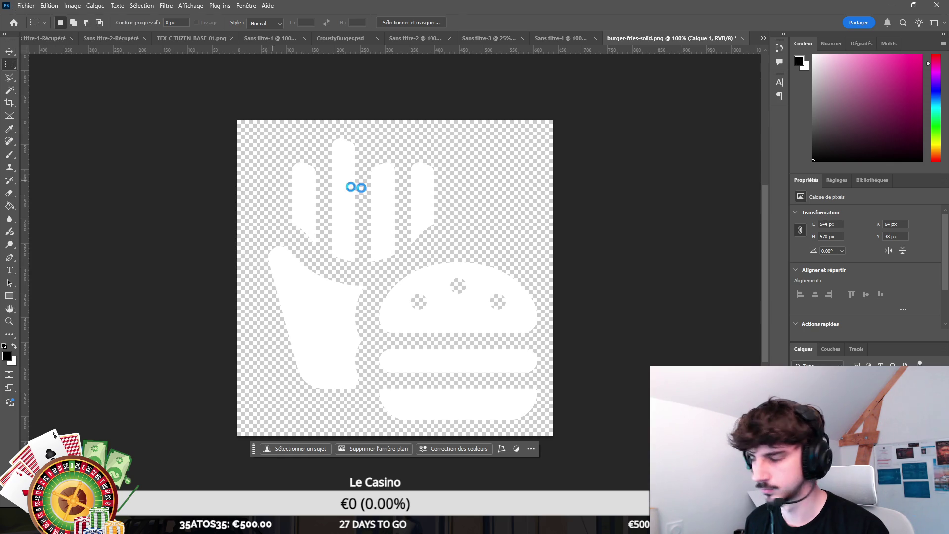
{"action": "type", "text": "ICON"}
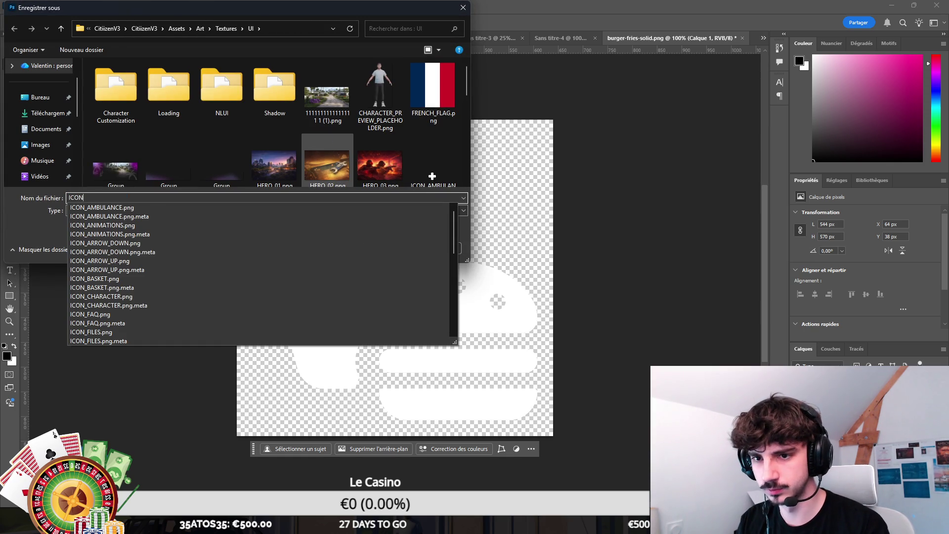
{"action": "type", "text": "_CROUSTY"}
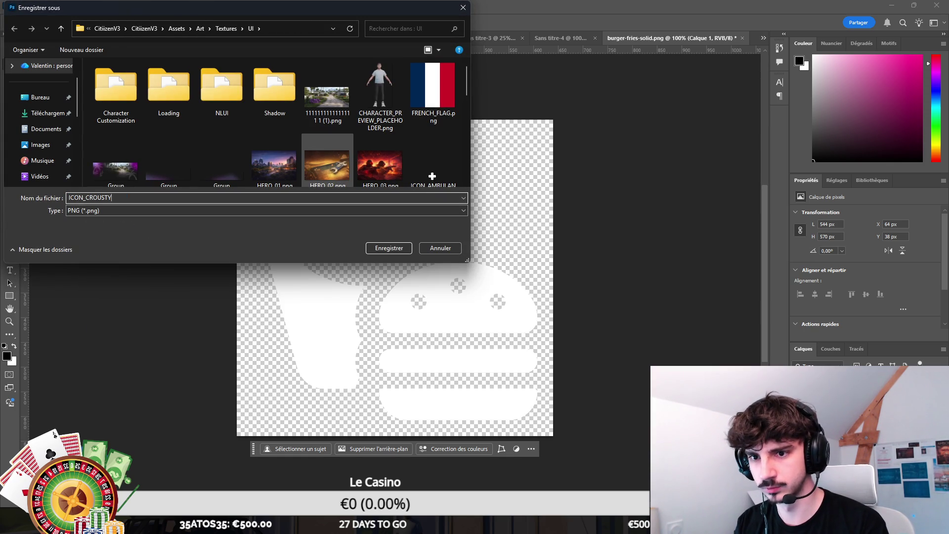
{"action": "key", "text": "BackSpace"}
{"action": "key", "text": "BackSpace"}
{"action": "key", "text": "BackSpace"}
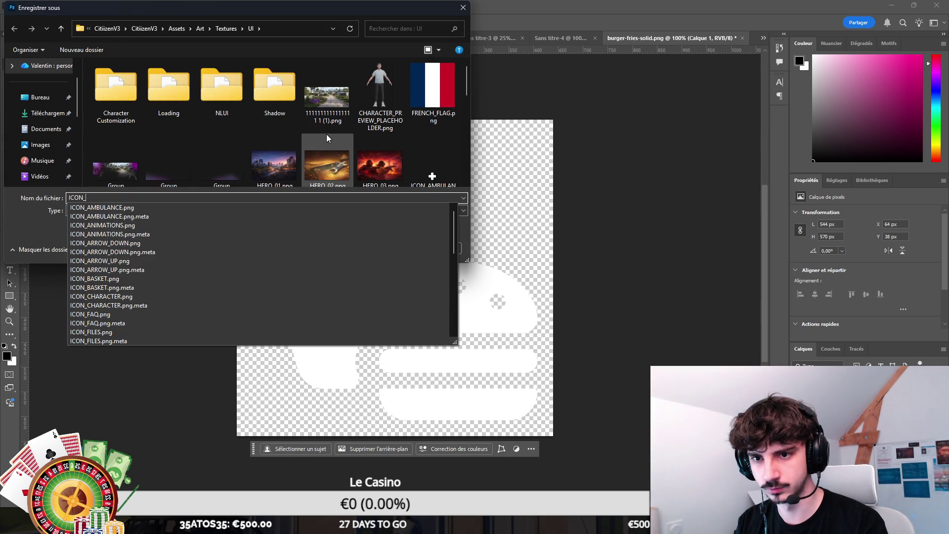
{"action": "type", "text": "FOOD_MENU"}
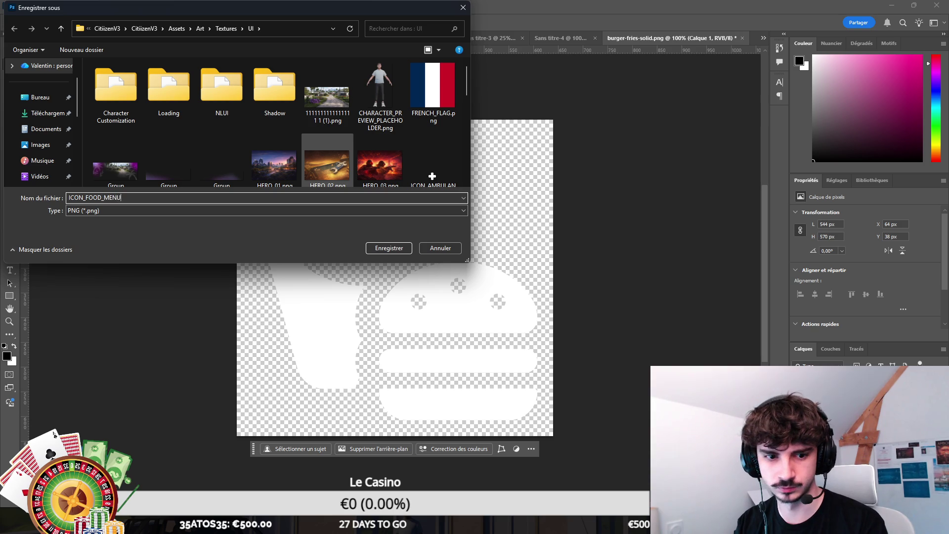
{"action": "key", "text": "Return"}
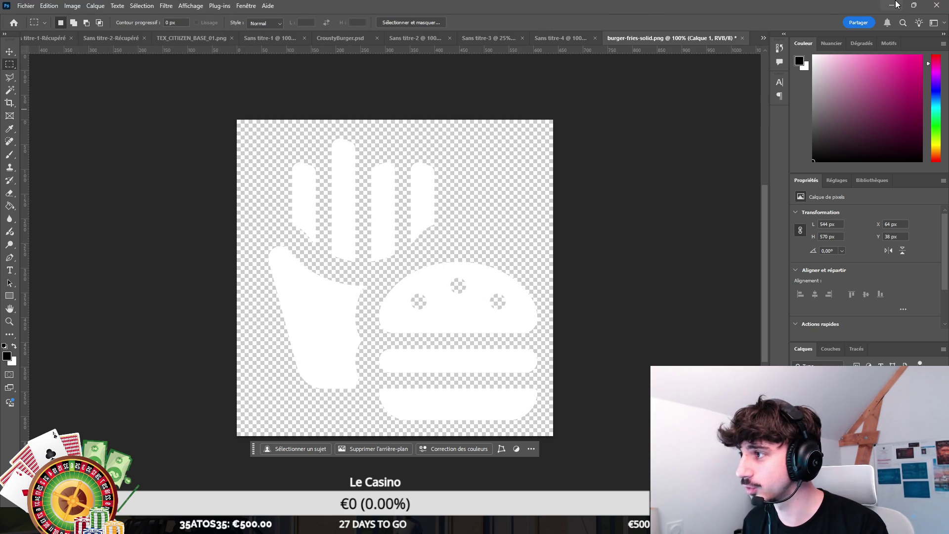
Download the burger-cheese icon PNG and open it as a new Photoshop document
{"action": "left_click", "coordinate": [894, 5]}
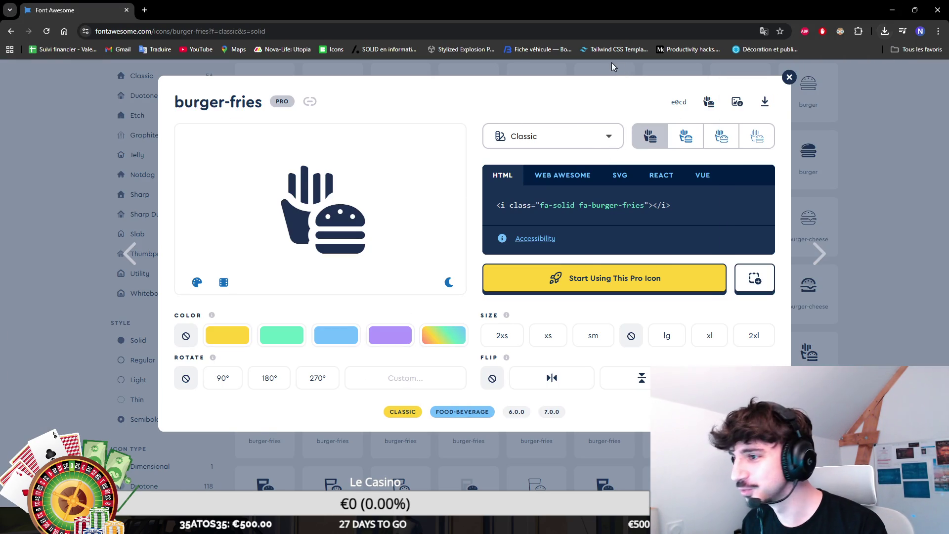
{"action": "left_click", "coordinate": [617, 66]}
{"action": "scroll", "coordinate": [254, 201], "scroll_direction": "up", "scroll_amount": 2}
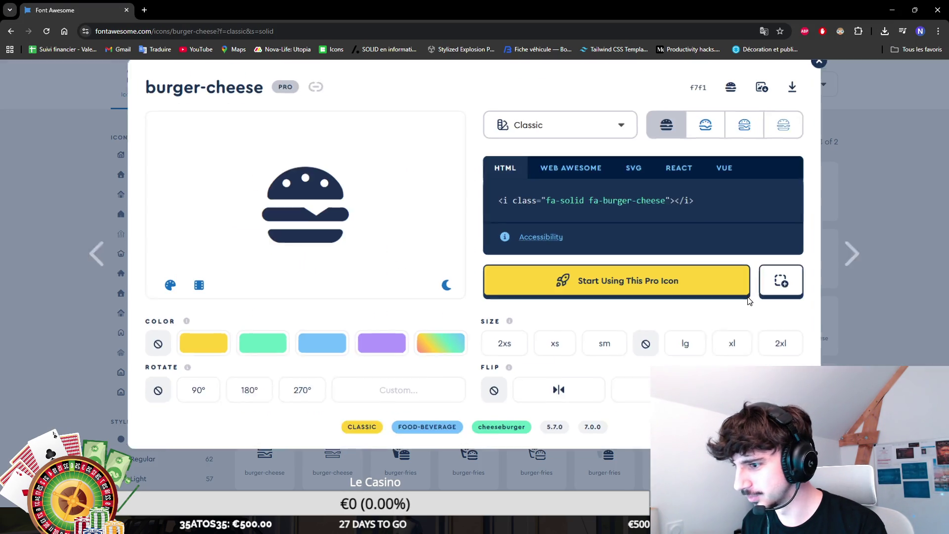
{"action": "left_click", "coordinate": [533, 324]}
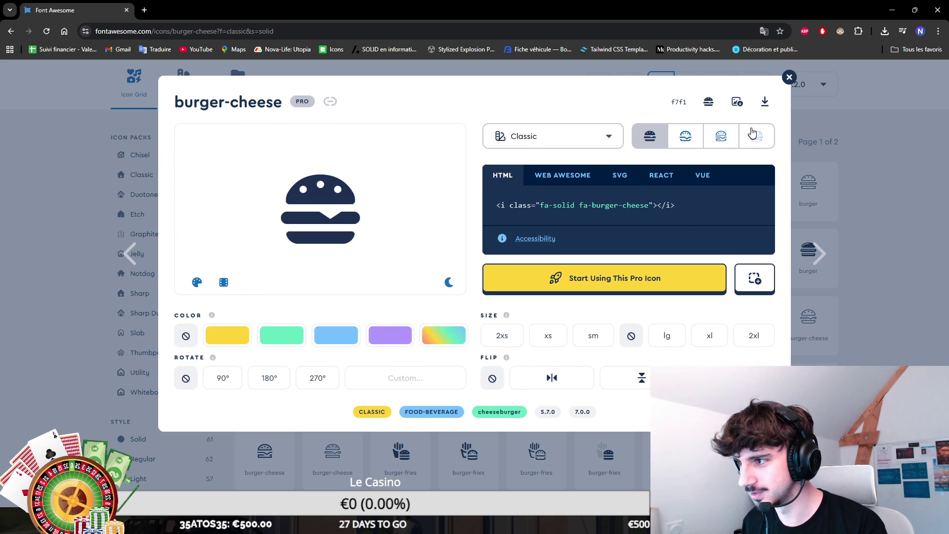
{"action": "left_click", "coordinate": [738, 102]}
{"action": "key", "text": "alt+Tab"}
{"action": "mouse_move", "coordinate": [788, 167]}
{"action": "left_mouse_down"}
{"action": "mouse_move", "coordinate": [667, 55]}
{"action": "mouse_move", "coordinate": [760, 38]}
{"action": "left_mouse_up"}
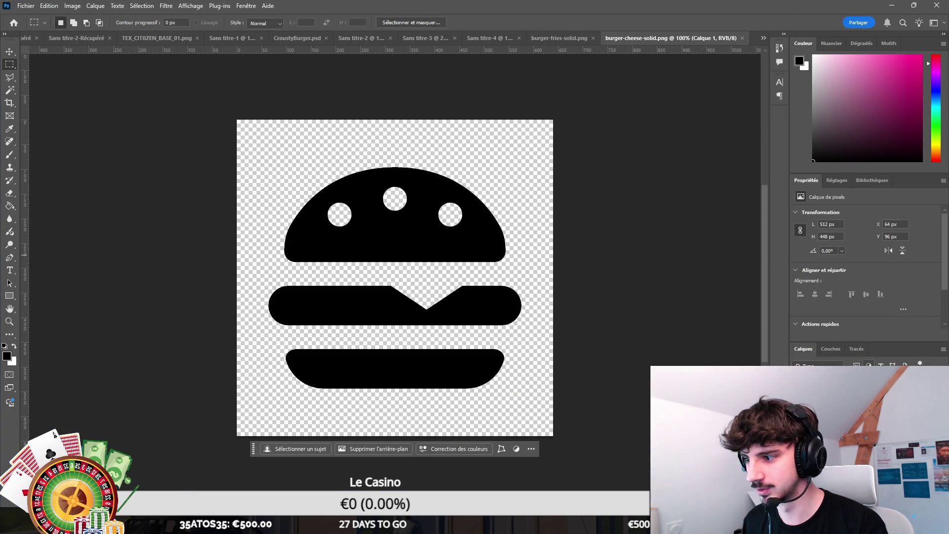
Give the burger-cheese layer a white Color Overlay and quick-export it as ICON_BURGER.png
{"action": "double_click", "coordinate": [851, 403]}
{"action": "left_click", "coordinate": [447, 220]}
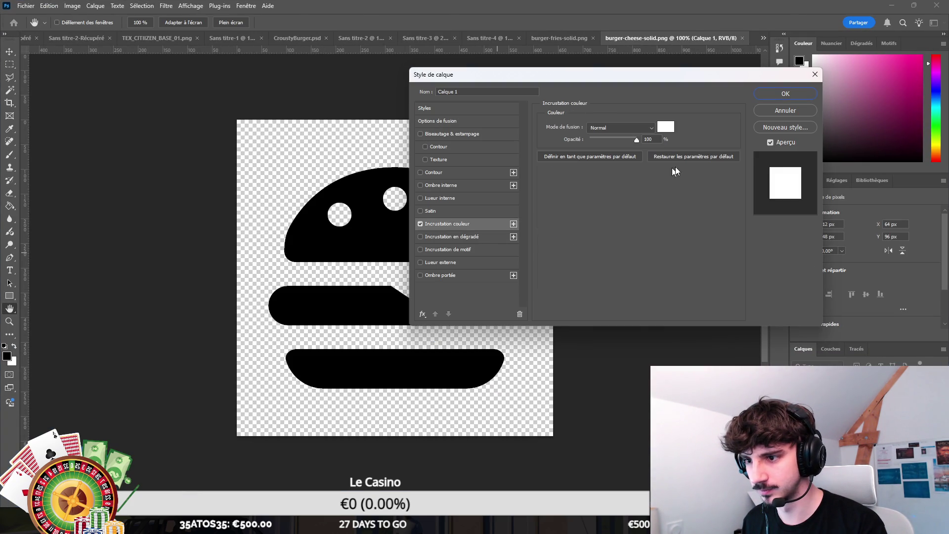
{"action": "left_click", "coordinate": [784, 91]}
{"action": "left_click", "coordinate": [26, 6]}
{"action": "mouse_move", "coordinate": [74, 163]}
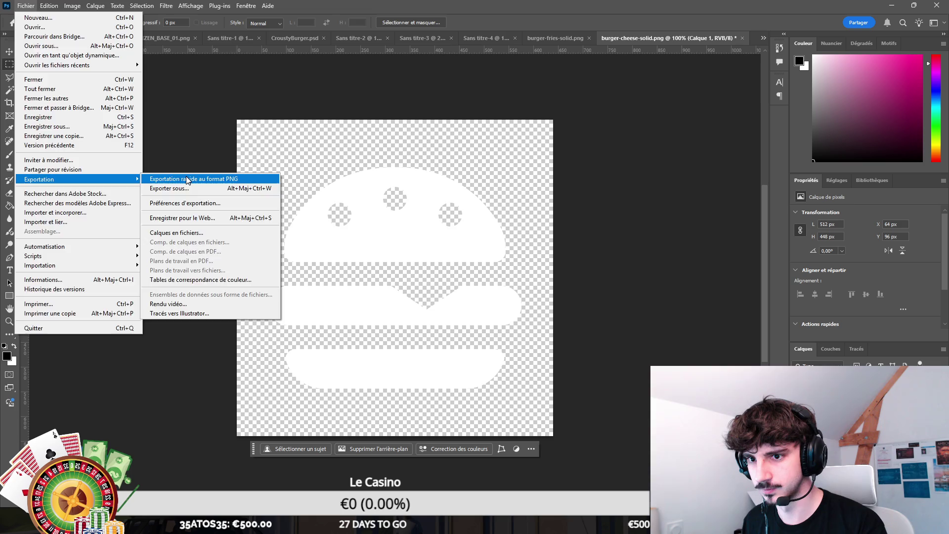
{"action": "left_click", "coordinate": [186, 176]}
{"action": "type", "text": "ICONe"}
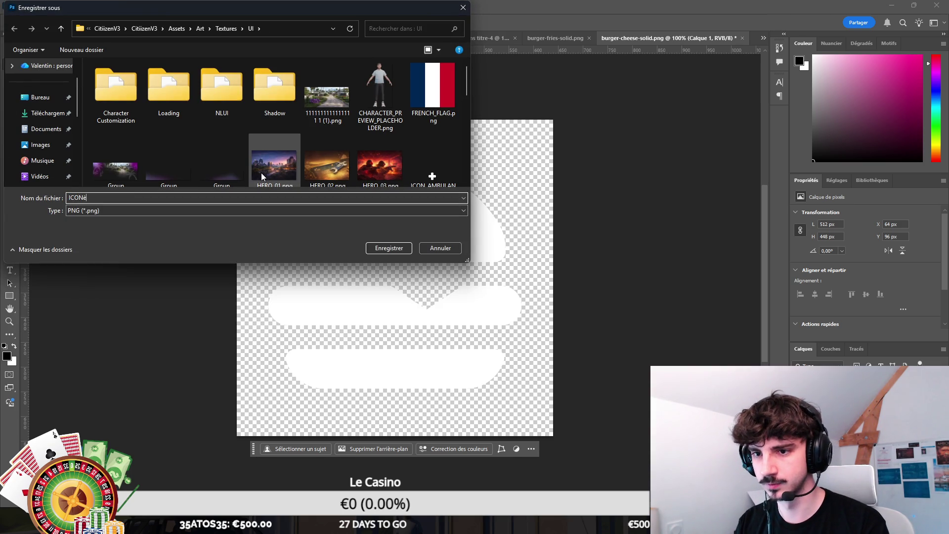
{"action": "key", "text": "BackSpace"}
{"action": "type", "text": "_BURGER"}
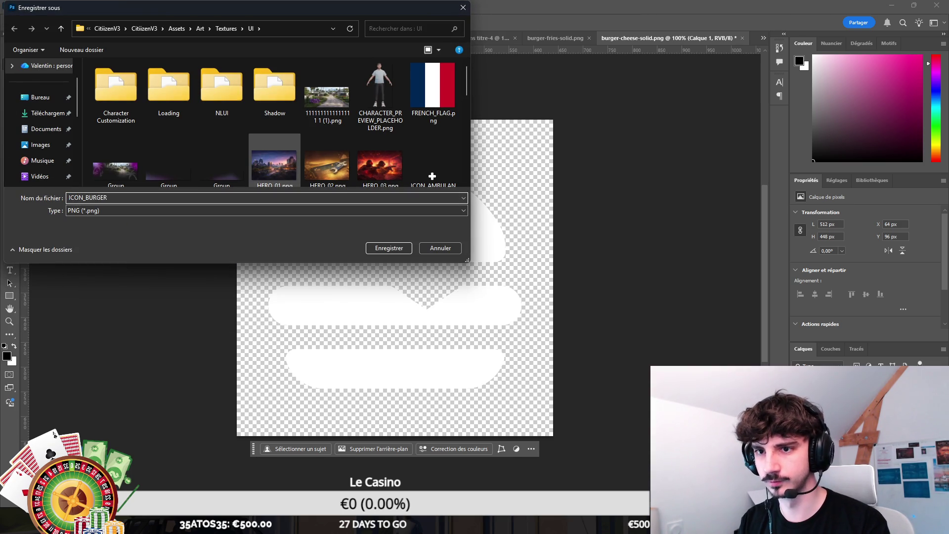
{"action": "key", "text": "Return"}
{"action": "left_click", "coordinate": [891, 5]}
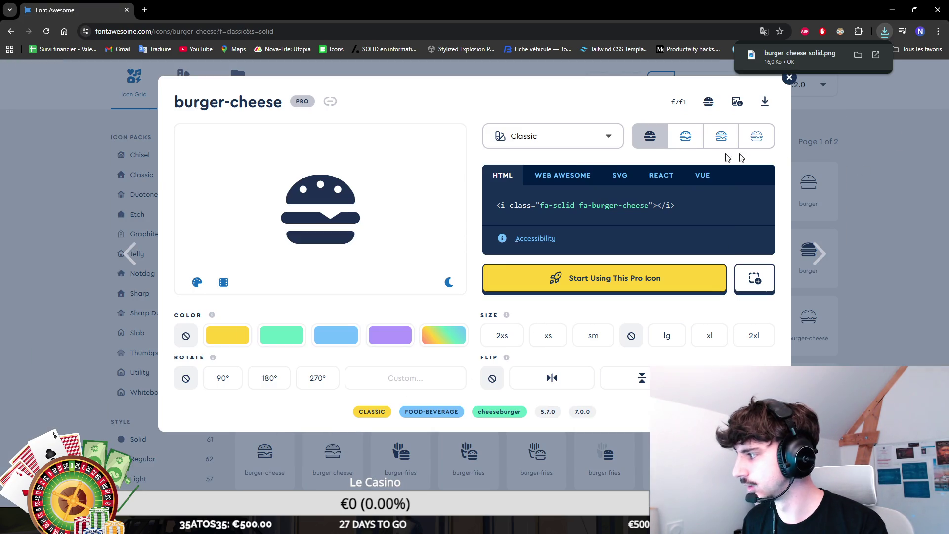
Search 'chicken', download drumstick-bite-solid.png, and carry it over to Photoshop
{"action": "left_click", "coordinate": [878, 162]}
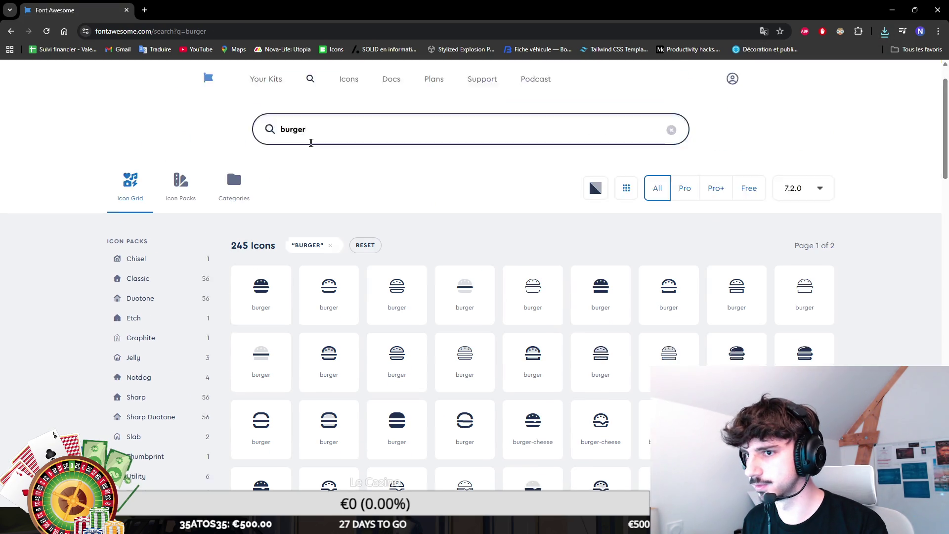
{"action": "type", "text": "p"}
{"action": "key", "text": "ctrl+a"}
{"action": "type", "text": "chicken"}
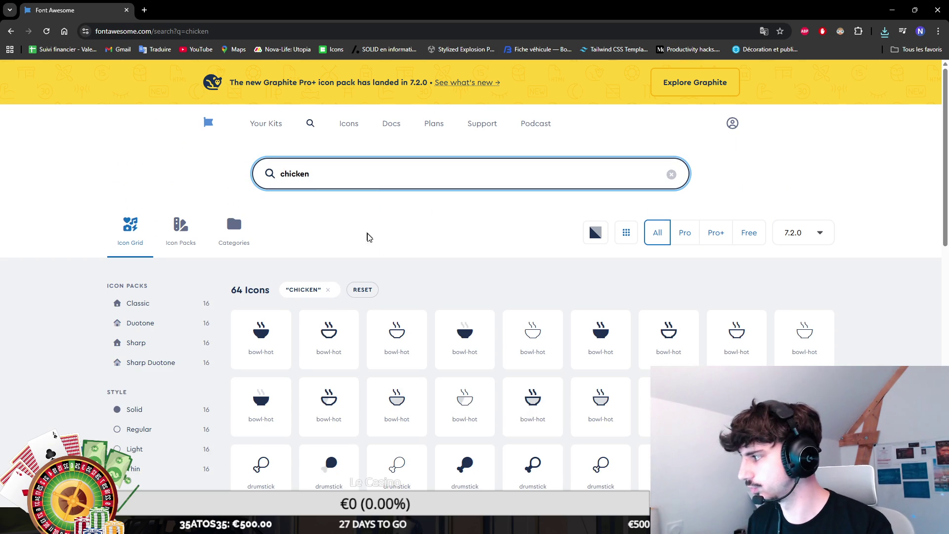
{"action": "scroll", "coordinate": [356, 208], "scroll_direction": "down", "scroll_amount": 1}
{"action": "scroll", "coordinate": [413, 193], "scroll_direction": "down", "scroll_amount": 2}
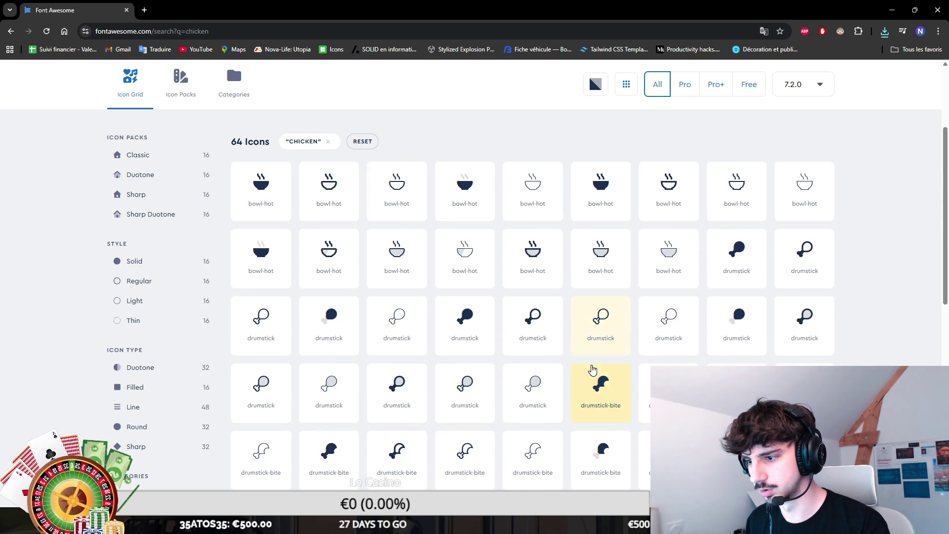
{"action": "left_click", "coordinate": [599, 390]}
{"action": "left_click", "coordinate": [737, 101]}
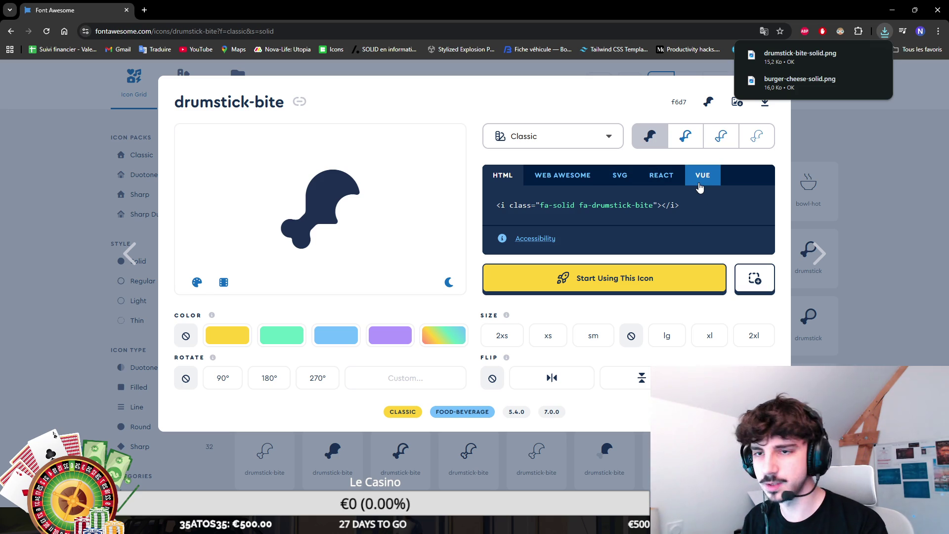
{"action": "mouse_move", "coordinate": [800, 56]}
{"action": "left_mouse_down"}
{"action": "mouse_move", "coordinate": [811, 96]}
{"action": "mouse_move", "coordinate": [764, 205]}
{"action": "mouse_move", "coordinate": [663, 112]}
{"action": "left_mouse_up"}
{"action": "key", "text": "alt+Tab"}
Place the drumstick image into the document and make it white with a Color Overlay
{"action": "left_click_drag", "start_coordinate": [762, 36], "coordinate": [713, 55]}
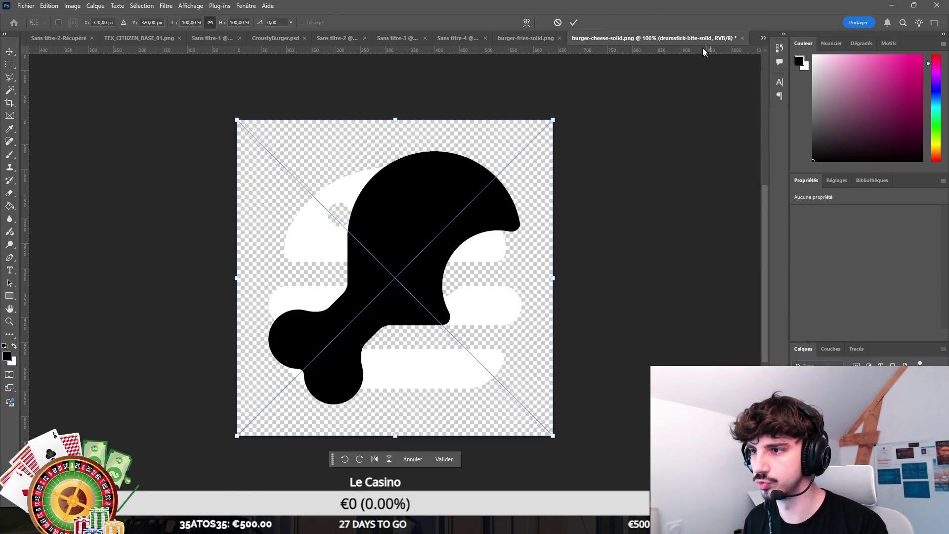
{"action": "left_click", "coordinate": [573, 23]}
{"action": "left_click", "coordinate": [944, 349]}
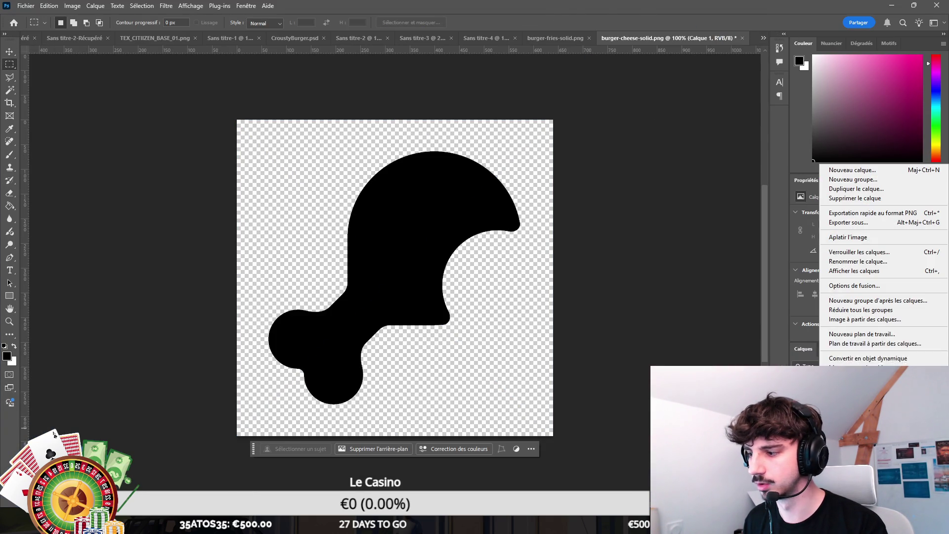
{"action": "key", "text": "Escape"}
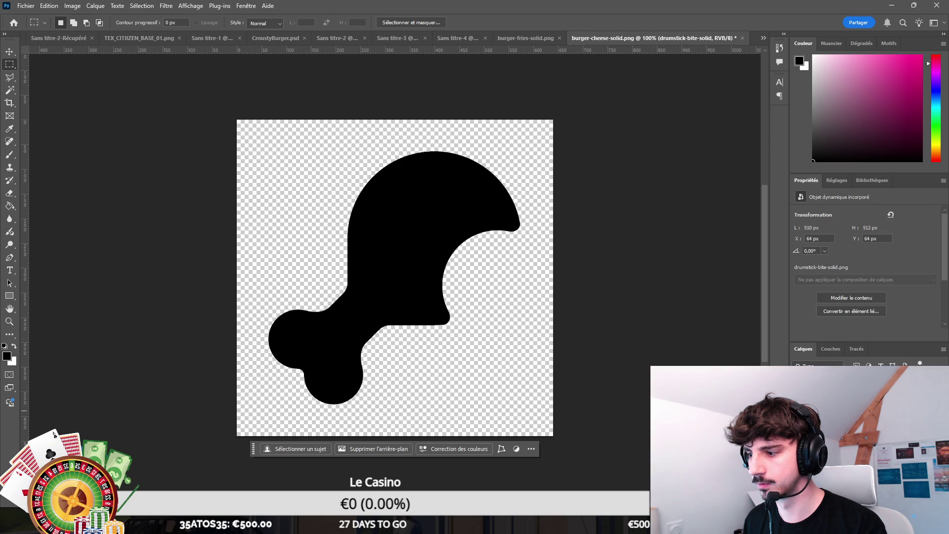
{"action": "double_click", "coordinate": [870, 383]}
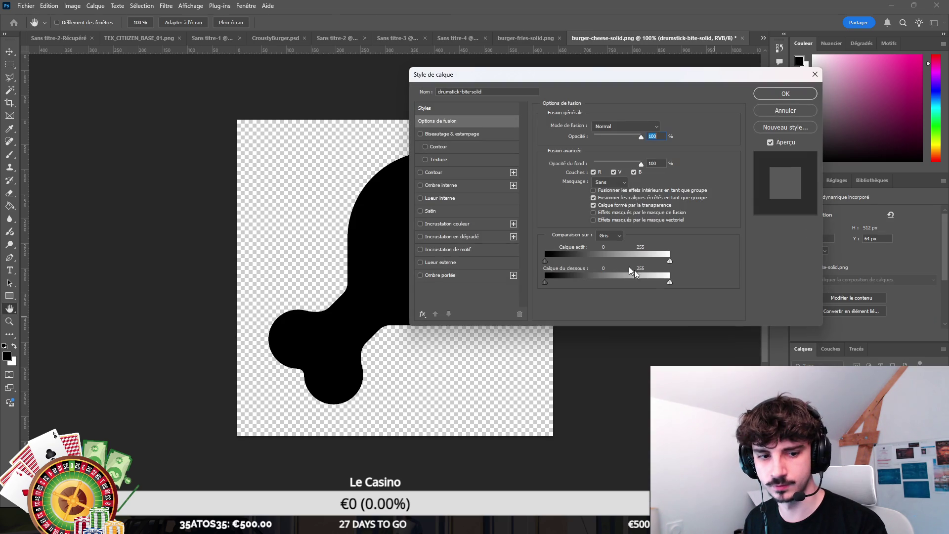
{"action": "left_click", "coordinate": [461, 226]}
{"action": "left_click", "coordinate": [785, 93]}
Quick-export the white drumstick as a PNG named ICON_CHICKEN
{"action": "left_click", "coordinate": [25, 5]}
{"action": "mouse_move", "coordinate": [89, 179]}
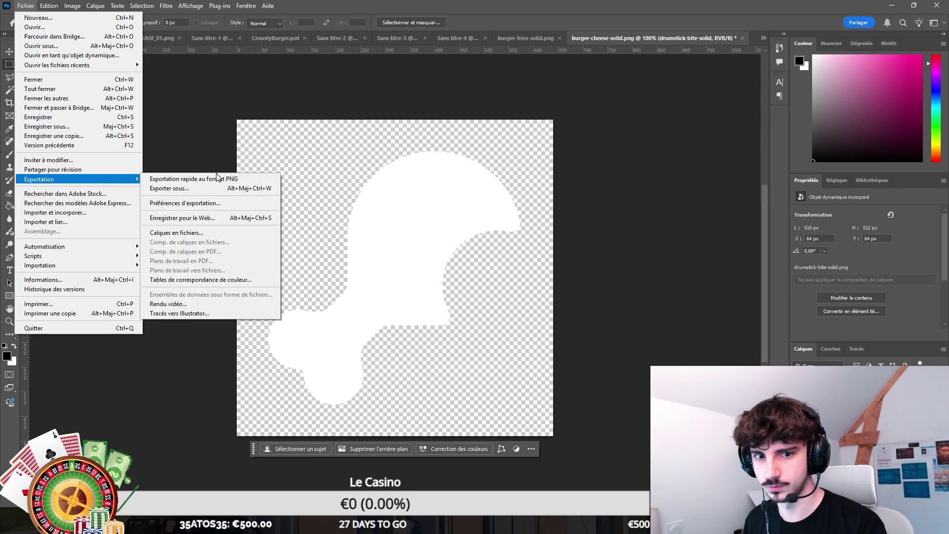
{"action": "left_click", "coordinate": [211, 181]}
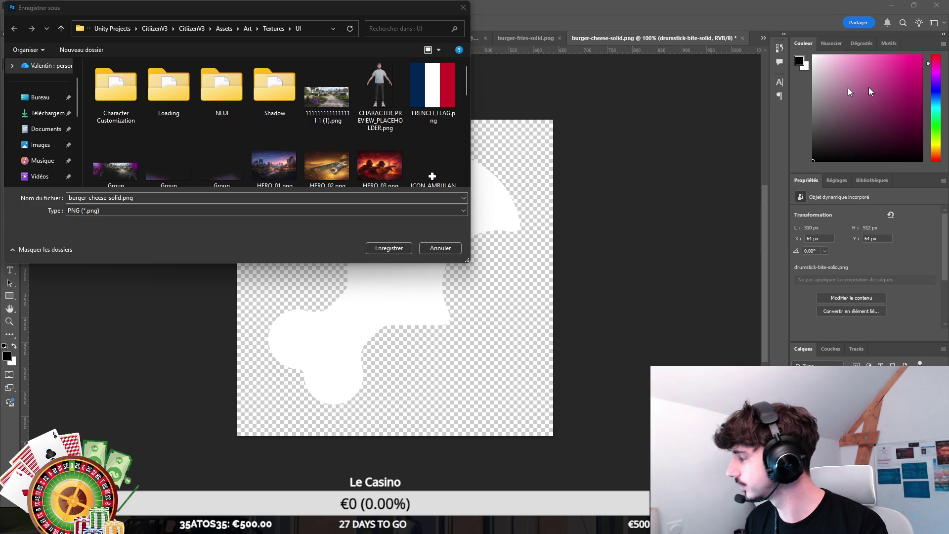
{"action": "scroll", "coordinate": [327, 143], "scroll_direction": "down", "scroll_amount": 2}
{"action": "scroll", "coordinate": [334, 126], "scroll_direction": "up", "scroll_amount": 2}
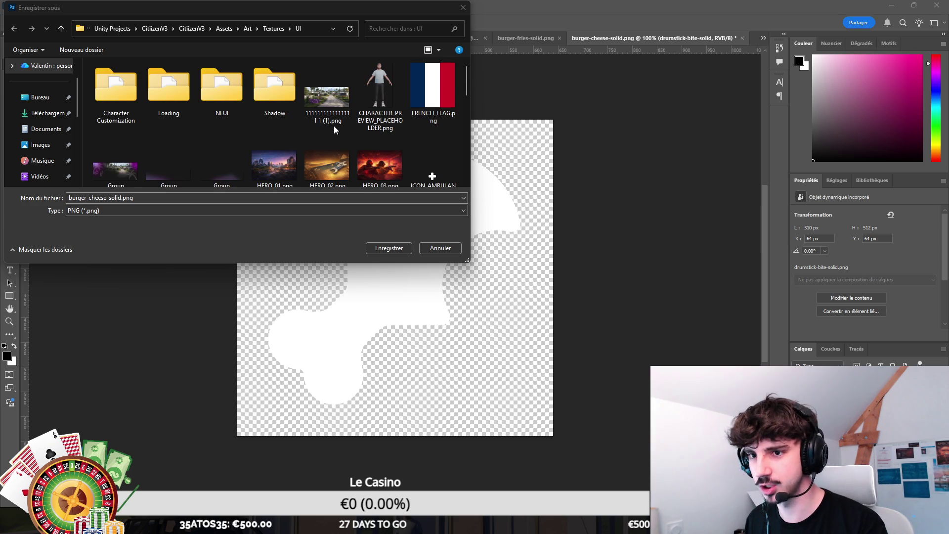
{"action": "triple_click", "coordinate": [239, 199]}
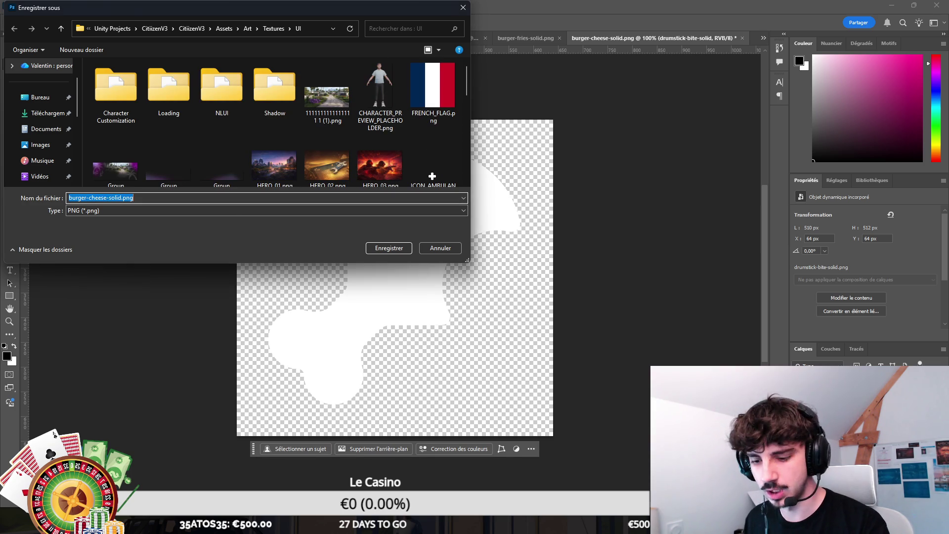
{"action": "type", "text": "UI_"}
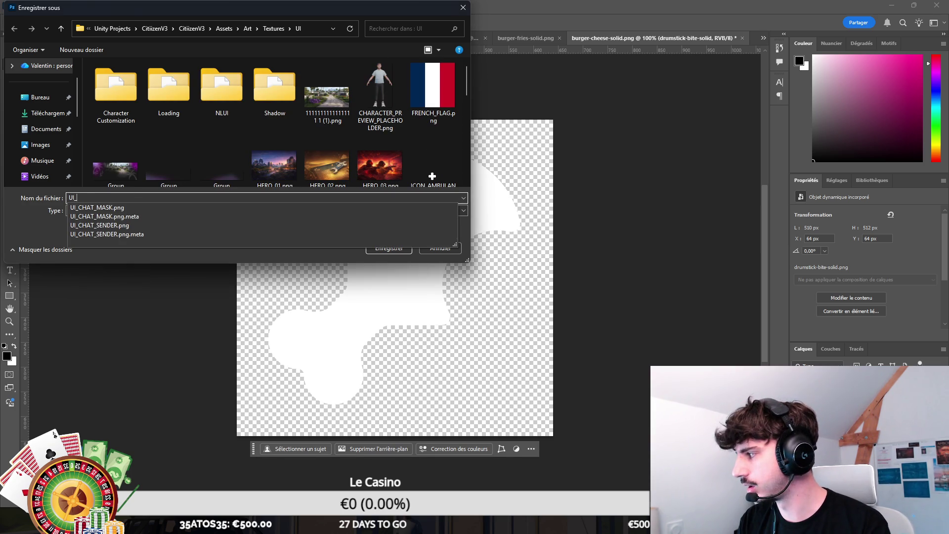
{"action": "type", "text": "S"}
{"action": "key", "text": "BackSpace"}
{"action": "key", "text": "BackSpace"}
{"action": "key", "text": "BackSpace"}
{"action": "type", "text": "ICON_"}
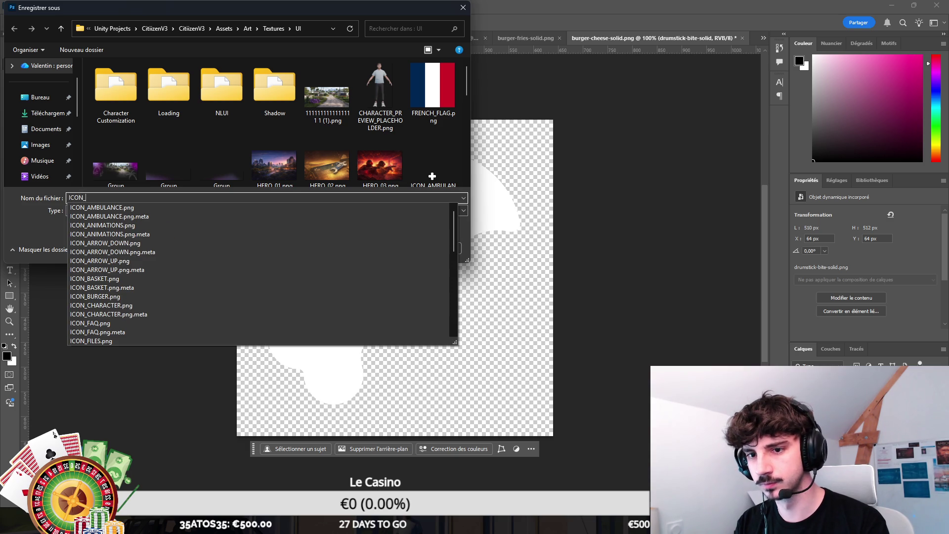
{"action": "type", "text": "CHICKEN_BITT"}
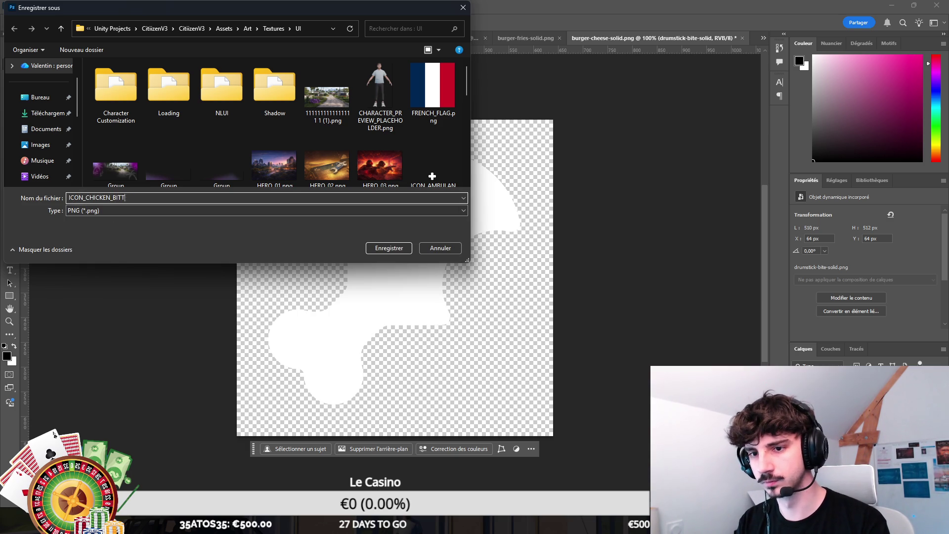
{"action": "key", "text": "Return"}
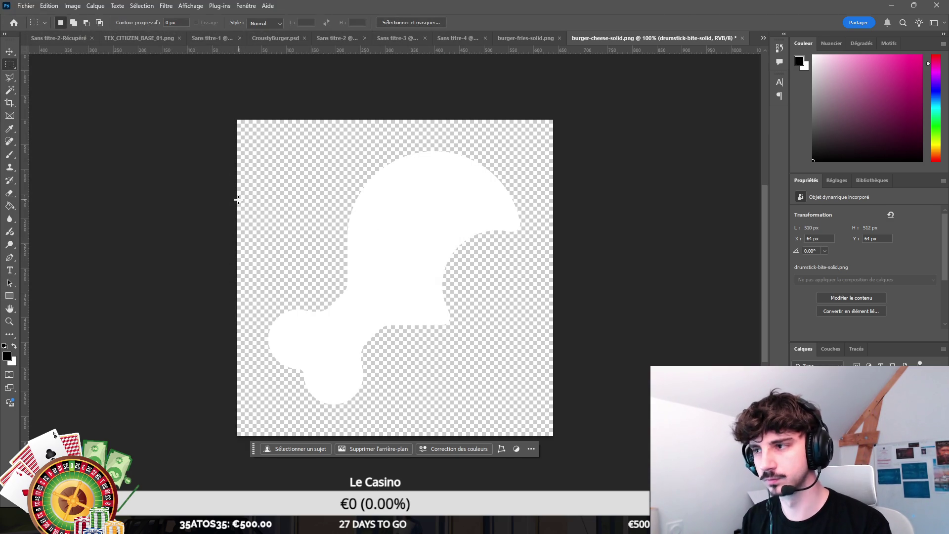
{"action": "key", "text": "alt+Tab"}
Search 'leaf', download the solid leaf icon PNG, and drop it onto the Photoshop canvas
{"action": "key", "text": "Escape"}
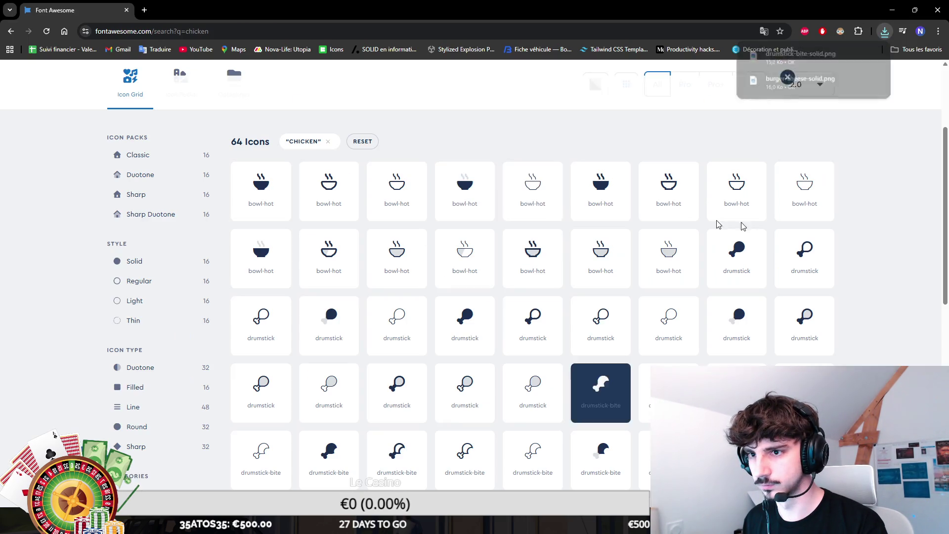
{"action": "scroll", "coordinate": [484, 163], "scroll_direction": "up", "scroll_amount": 1}
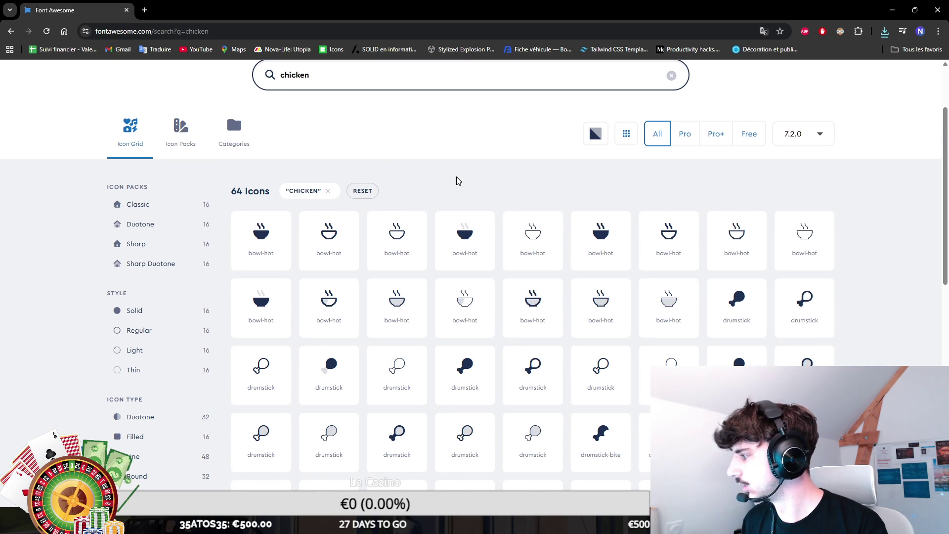
{"action": "scroll", "coordinate": [455, 180], "scroll_direction": "up", "scroll_amount": 2}
{"action": "double_click", "coordinate": [426, 163]}
{"action": "type", "text": "leaf"}
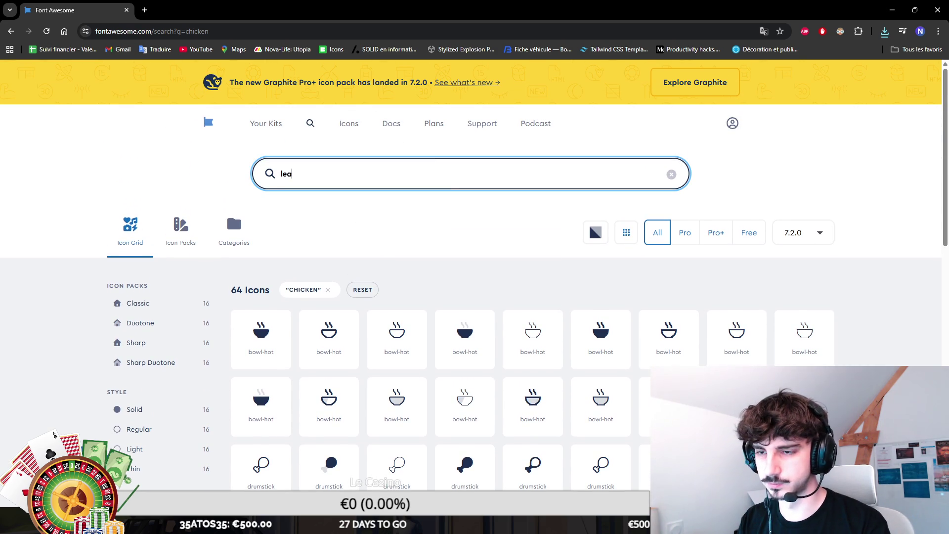
{"action": "left_click", "coordinate": [263, 341]}
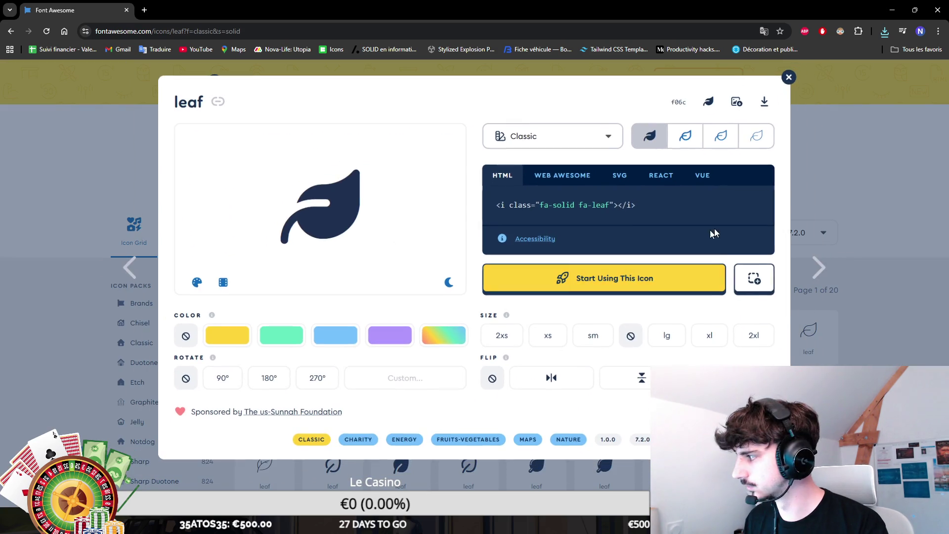
{"action": "left_click", "coordinate": [736, 102]}
{"action": "key", "text": "alt+Tab"}
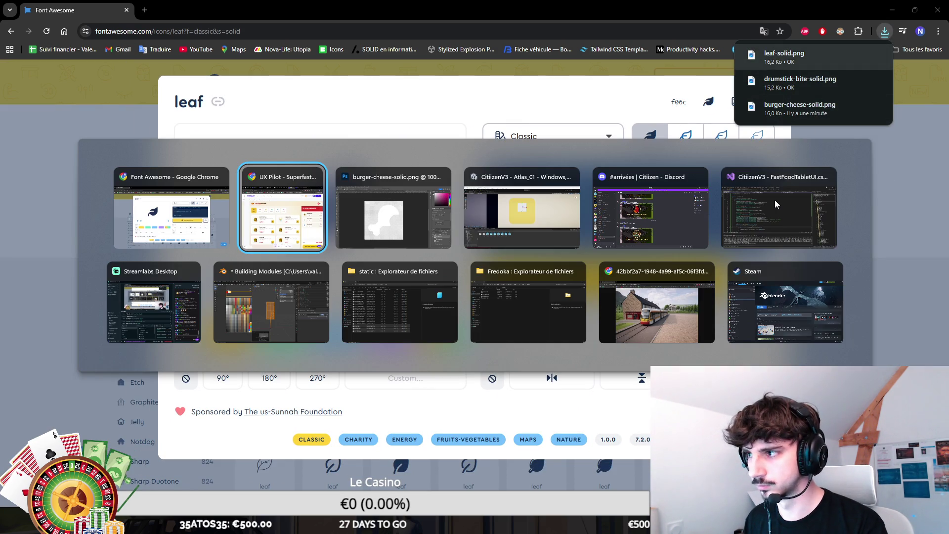
{"action": "key", "text": "Tab"}
{"action": "mouse_move", "coordinate": [775, 200]}
{"action": "left_mouse_down"}
{"action": "mouse_move", "coordinate": [642, 138]}
{"action": "mouse_move", "coordinate": [778, 42]}
{"action": "mouse_move", "coordinate": [737, 329]}
{"action": "left_mouse_up"}
Commit the leaf, make it white, and quick-export it as ICON_LEAF
{"action": "key", "text": "Return"}
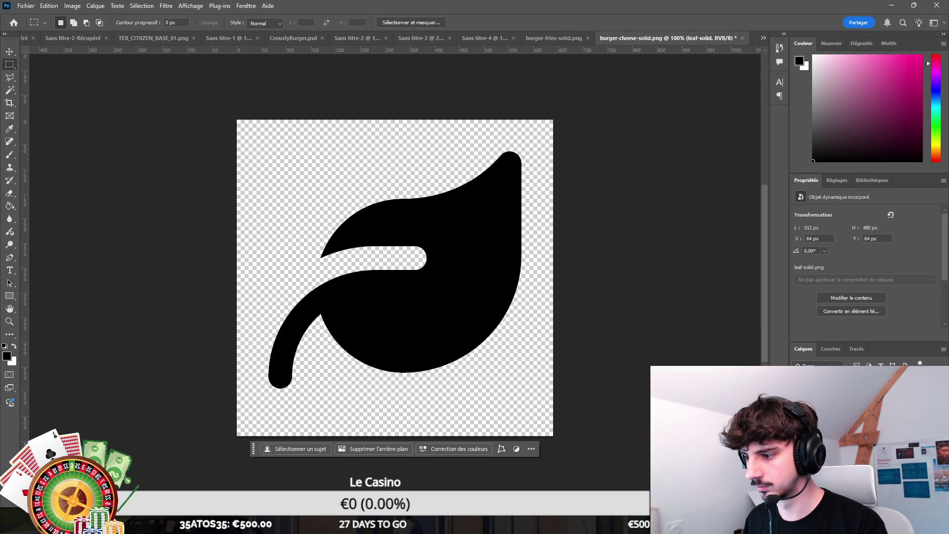
{"action": "key", "text": "F2"}
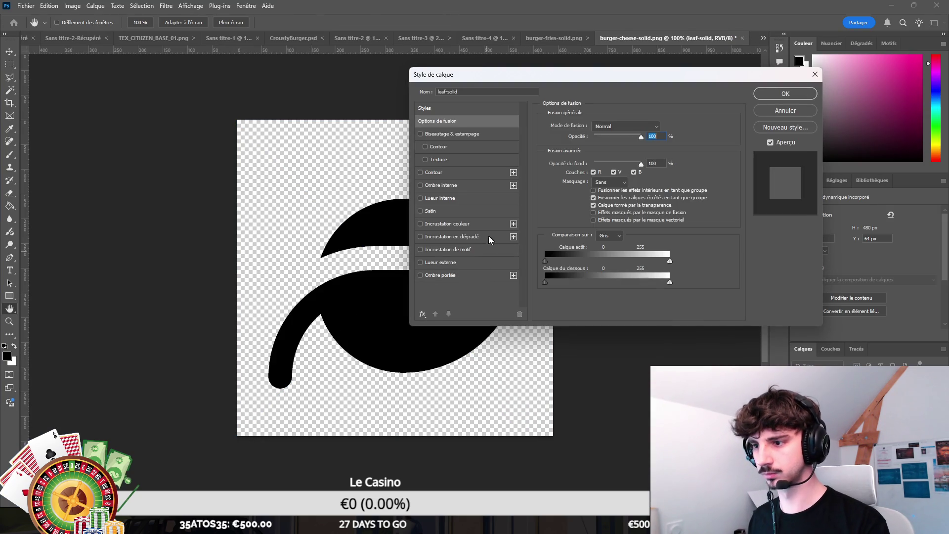
{"action": "left_click", "coordinate": [785, 93]}
{"action": "left_click", "coordinate": [26, 5]}
{"action": "mouse_move", "coordinate": [30, 177]}
{"action": "left_click", "coordinate": [183, 177]}
{"action": "type", "text": "ICON_LEAF"}
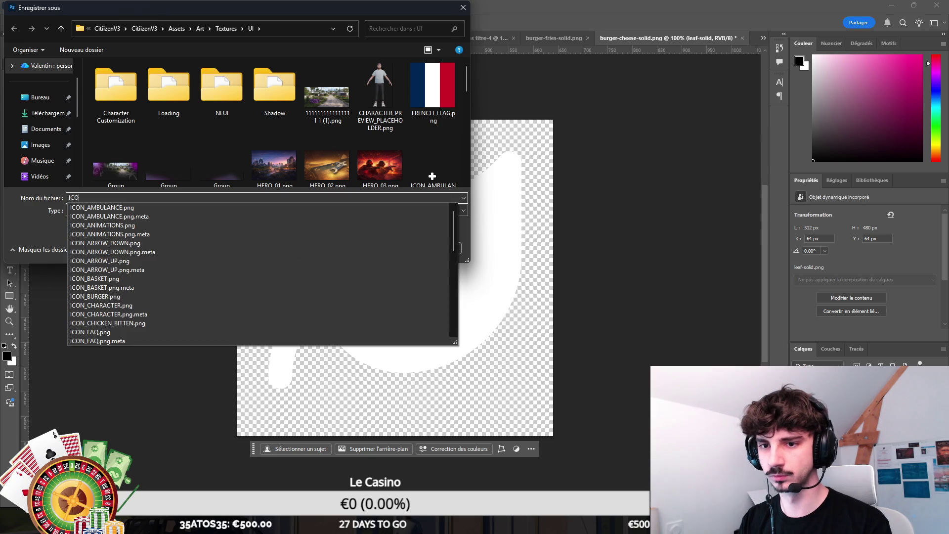
{"action": "key", "text": "Return"}
Back in Font Awesome, replace the leaf search with 'drink'
{"action": "key", "text": "alt+Tab"}
{"action": "left_click", "coordinate": [810, 219]}
{"action": "double_click", "coordinate": [288, 173]}
{"action": "type", "text": "drink"}
{"action": "key", "text": "ctrl+a"}
{"action": "scroll", "coordinate": [554, 252], "scroll_direction": "down", "scroll_amount": 2}
Browse the drink icon results and search Font Awesome for 'wine'
{"action": "scroll", "coordinate": [682, 299], "scroll_direction": "down", "scroll_amount": 8}
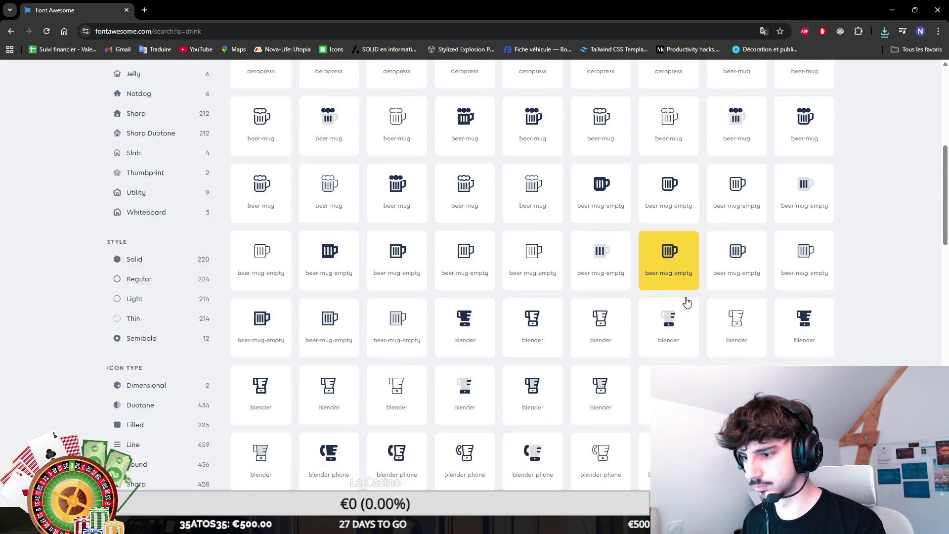
{"action": "scroll", "coordinate": [857, 308], "scroll_direction": "down", "scroll_amount": 1}
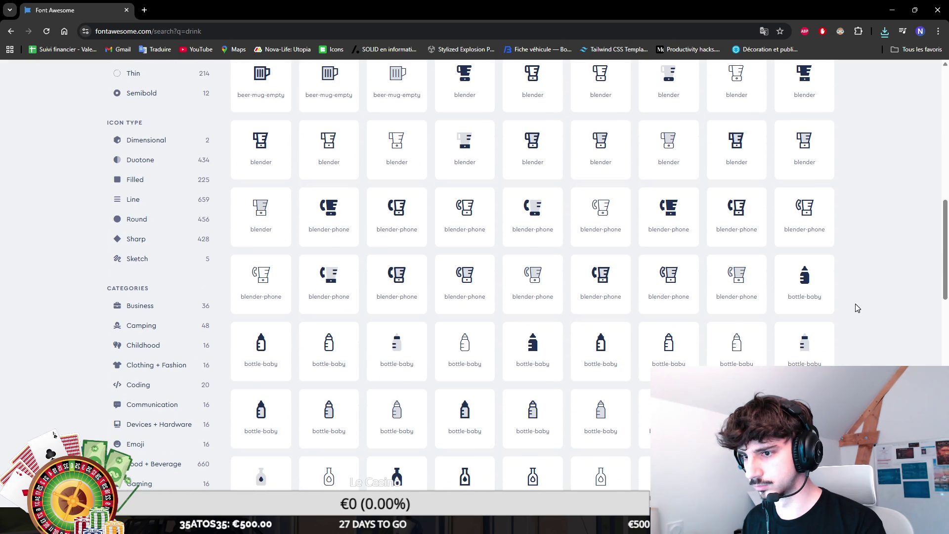
{"action": "scroll", "coordinate": [855, 306], "scroll_direction": "down", "scroll_amount": 8}
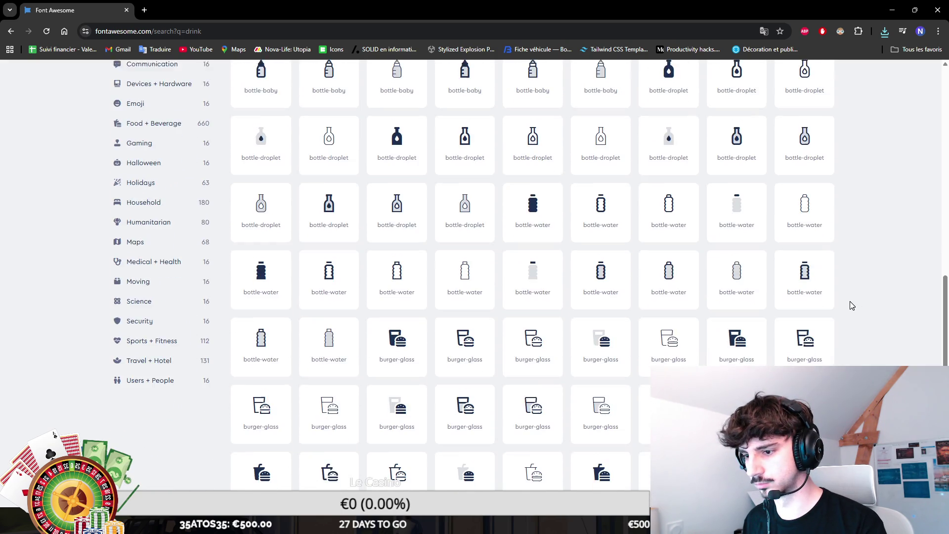
{"action": "scroll", "coordinate": [850, 301], "scroll_direction": "down", "scroll_amount": 3}
{"action": "type", "text": "wine"}
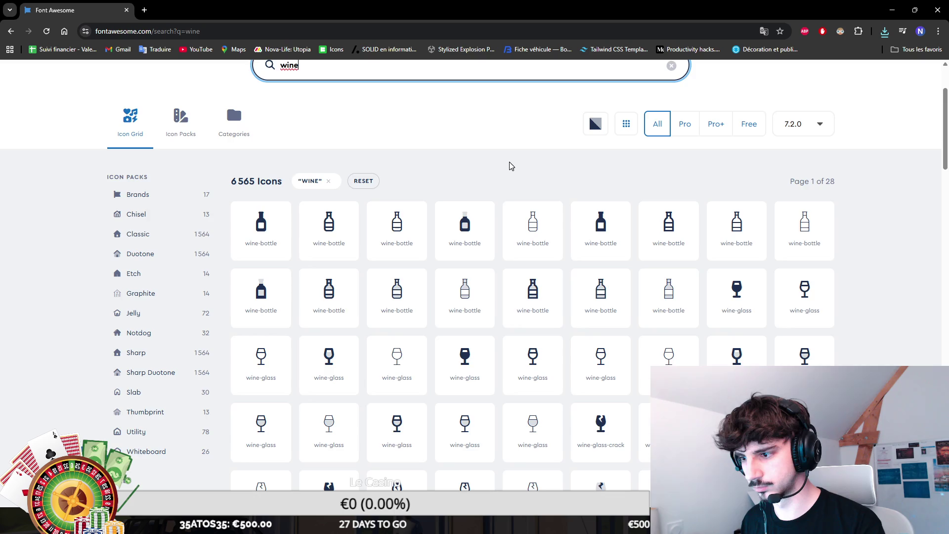
{"action": "scroll", "coordinate": [510, 166], "scroll_direction": "down", "scroll_amount": 2}
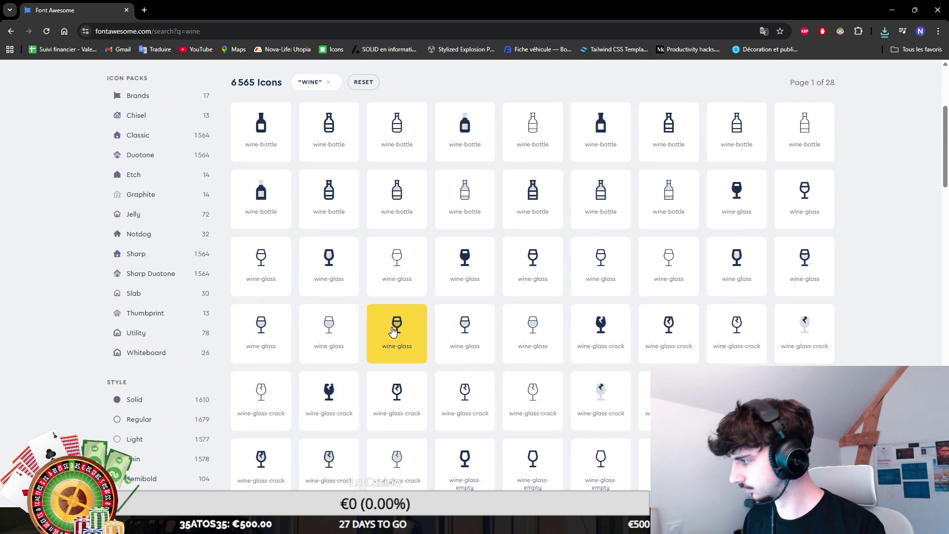
Open the solid wine-glass icon and place its PNG onto the Photoshop canvas
{"action": "left_click", "coordinate": [730, 198]}
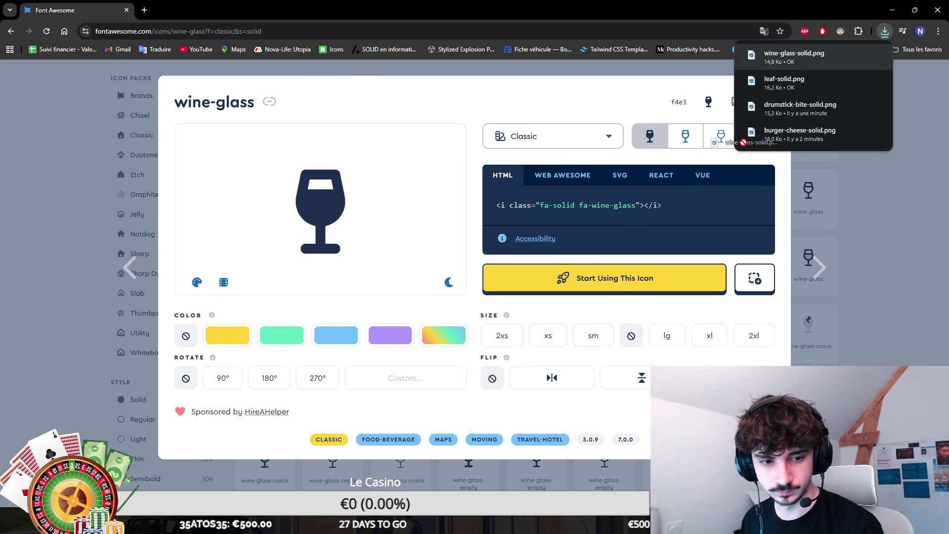
{"action": "key", "text": "alt+Tab"}
{"action": "left_click_drag", "start_coordinate": [740, 148], "coordinate": [533, 233]}
Commit the wine-glass placement and give its layer a white Color Overlay
{"action": "key", "text": "Return"}
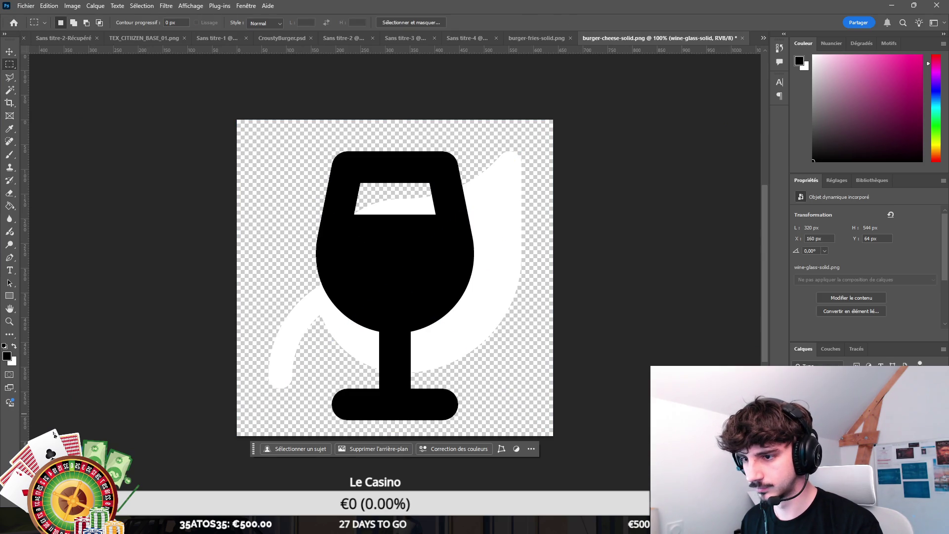
{"action": "double_click", "coordinate": [866, 391]}
{"action": "left_click", "coordinate": [436, 221]}
{"action": "left_click", "coordinate": [784, 97]}
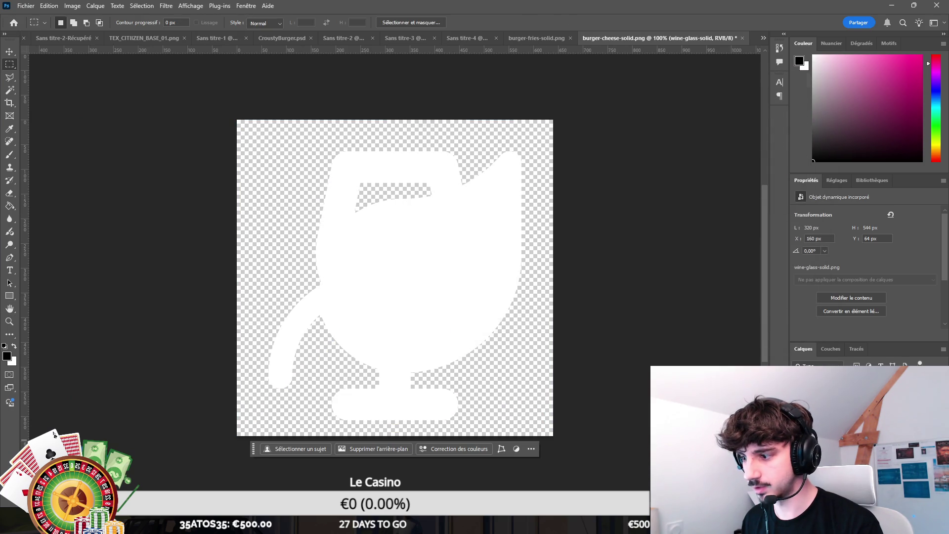
Quick Export the image as PNG named ICON_DRINK, then preview the regular wine-glass style
{"action": "left_click", "coordinate": [26, 5]}
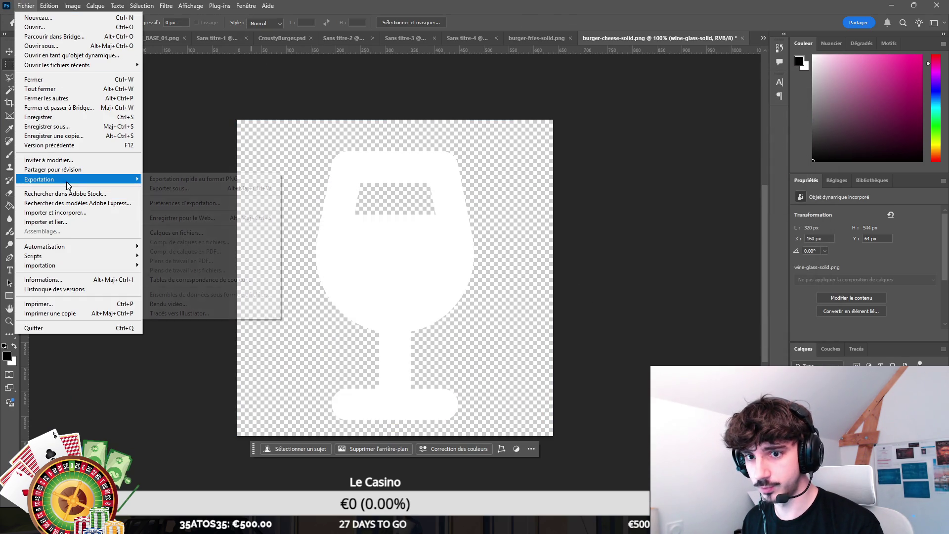
{"action": "left_click", "coordinate": [218, 179]}
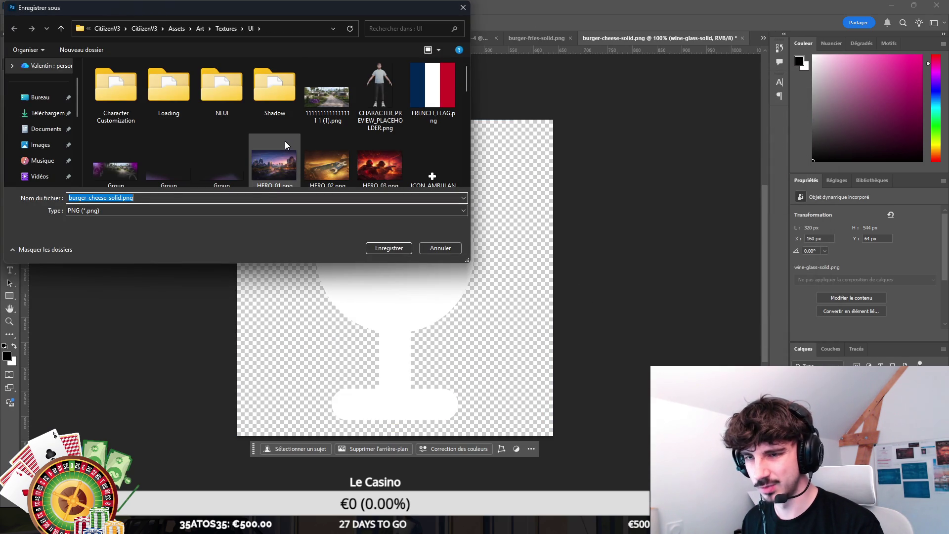
{"action": "type", "text": "ICON_"}
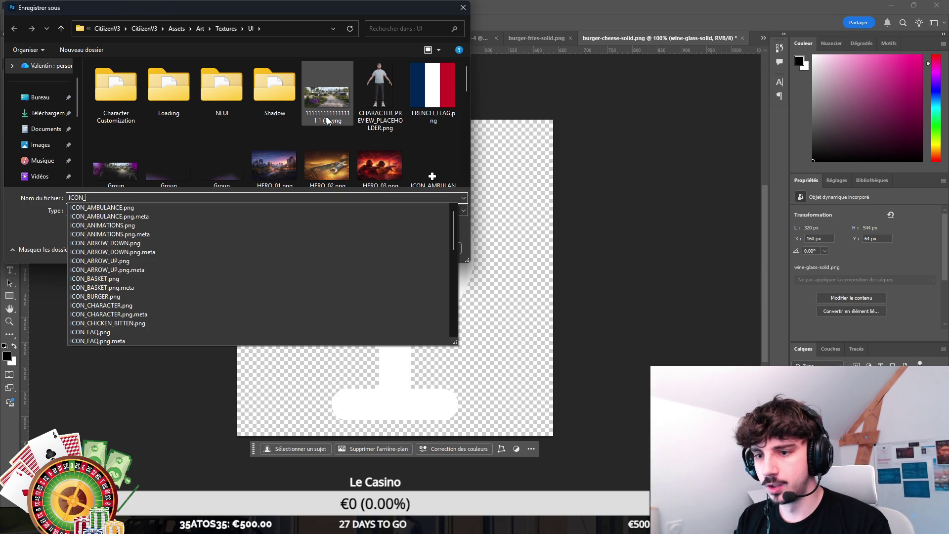
{"action": "type", "text": "DRI"}
{"action": "key", "text": "Return"}
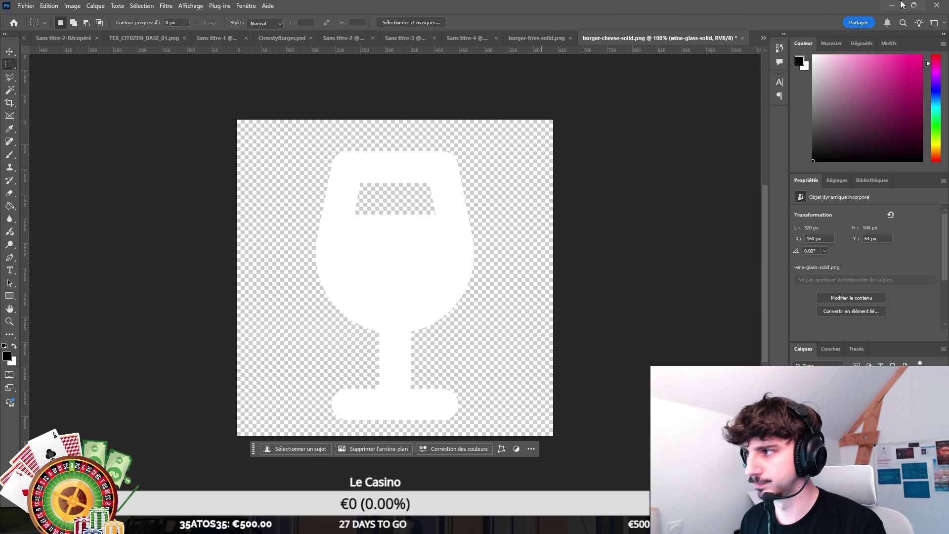
{"action": "key", "text": "alt+Tab"}
{"action": "left_click", "coordinate": [685, 136]}
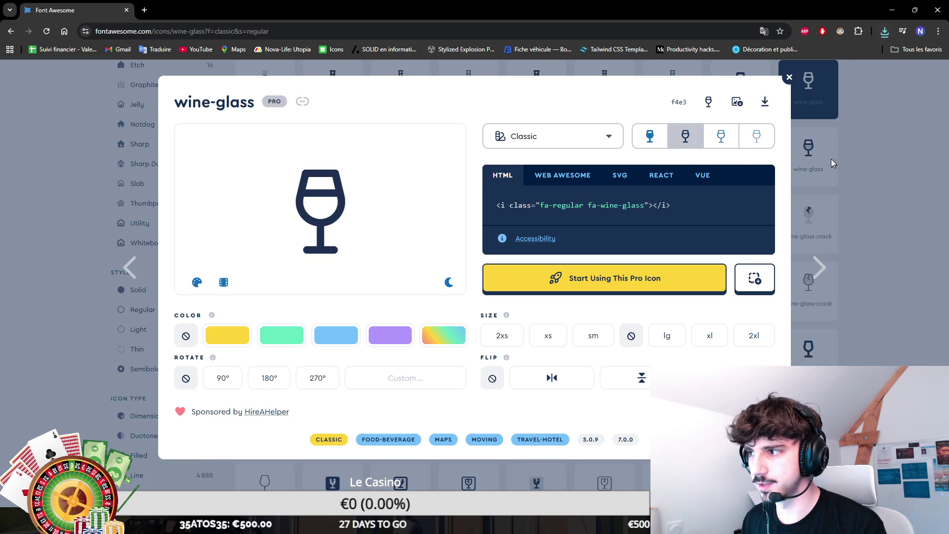
Close the wine-glass details and search Font Awesome for 'ice cream'
{"action": "key", "text": "Escape"}
{"action": "key", "text": "BackSpace"}
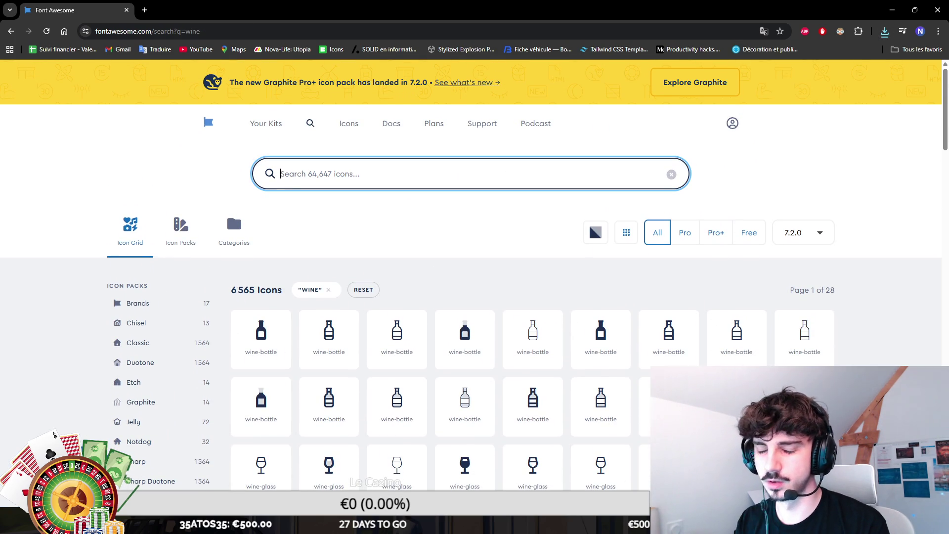
{"action": "type", "text": "gobl"}
{"action": "key", "text": "BackSpace"}
{"action": "key", "text": "BackSpace"}
{"action": "key", "text": "BackSpace"}
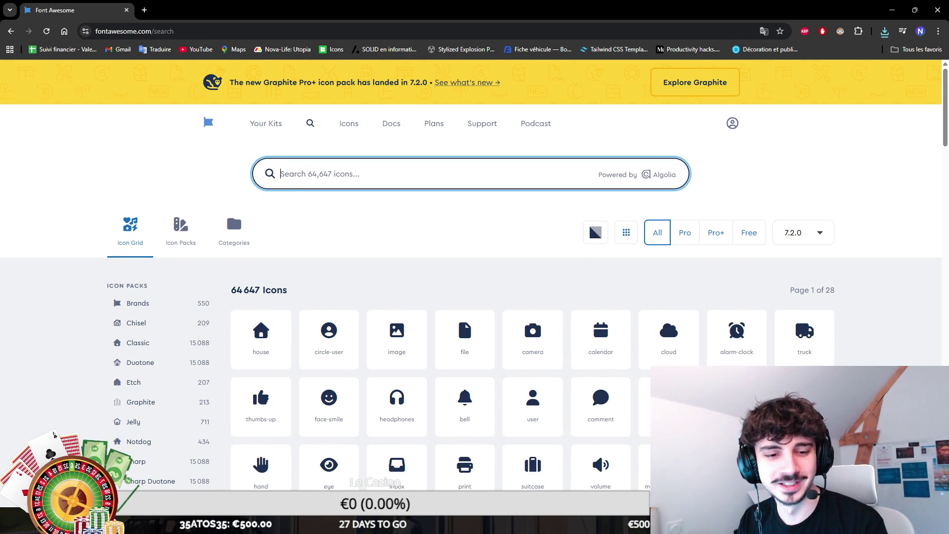
{"action": "type", "text": "ice cream"}
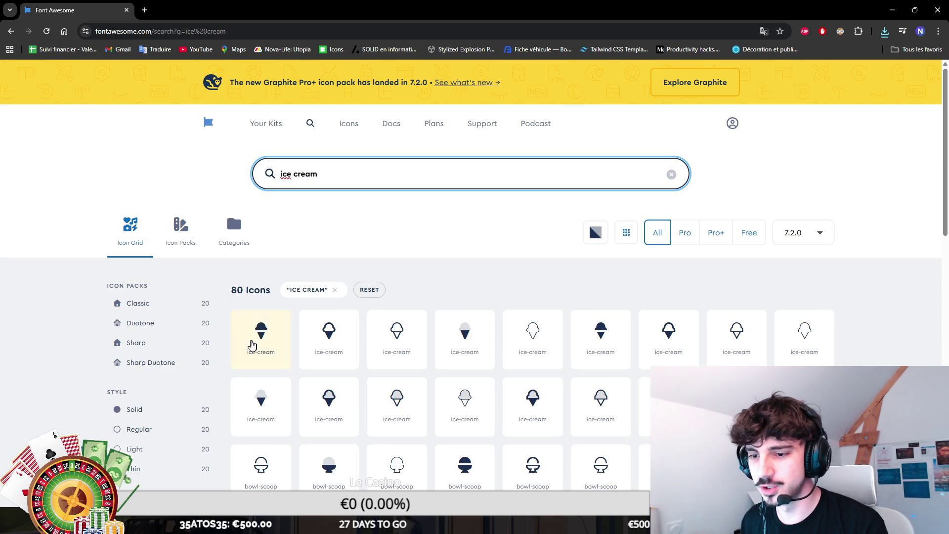
Download the solid ice-cream icon as PNG and place it onto the Photoshop canvas
{"action": "left_click", "coordinate": [261, 334]}
{"action": "left_click", "coordinate": [740, 102]}
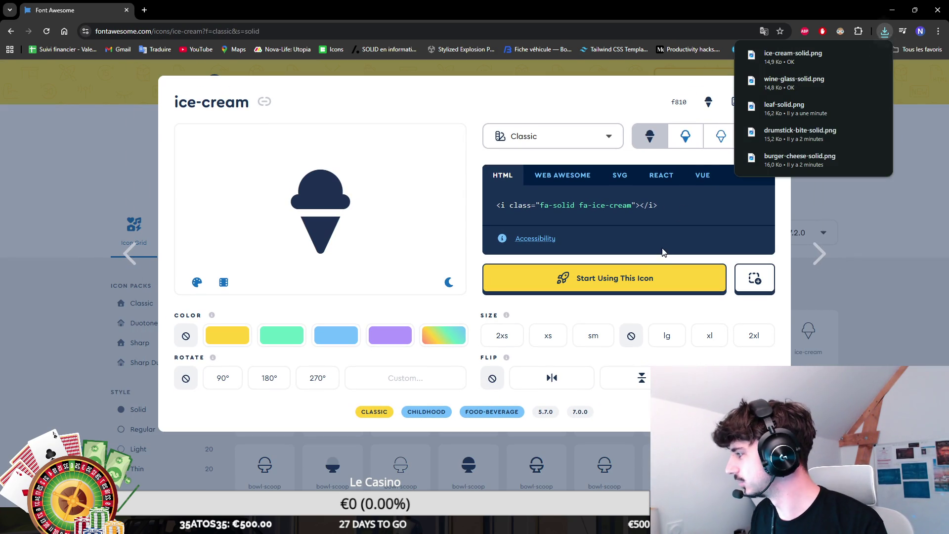
{"action": "key", "text": "alt+Tab"}
{"action": "mouse_move", "coordinate": [670, 209]}
{"action": "left_mouse_down"}
{"action": "mouse_move", "coordinate": [608, 114]}
{"action": "mouse_move", "coordinate": [569, 237]}
{"action": "left_mouse_up"}
Commit the ice-cream placement and give its layer a white Color Overlay
{"action": "key", "text": "Return"}
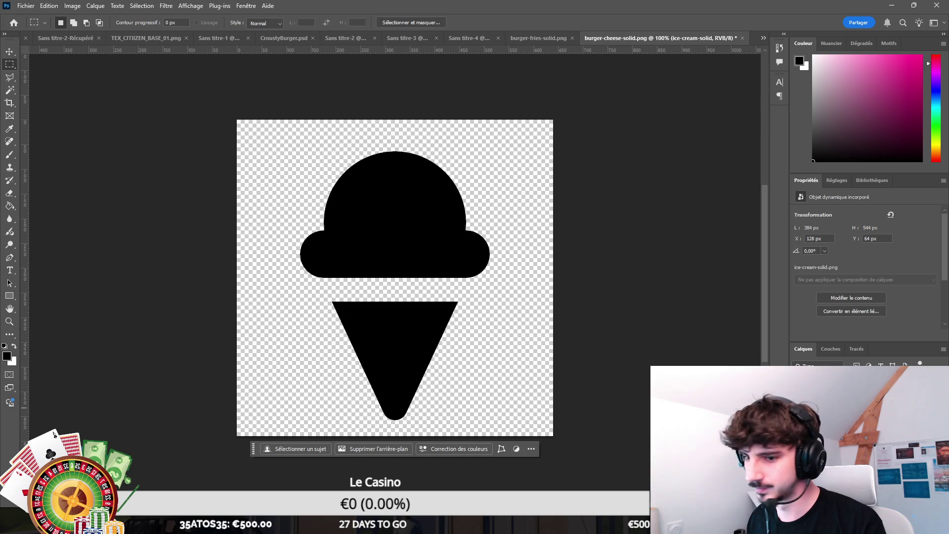
{"action": "double_click", "coordinate": [890, 408]}
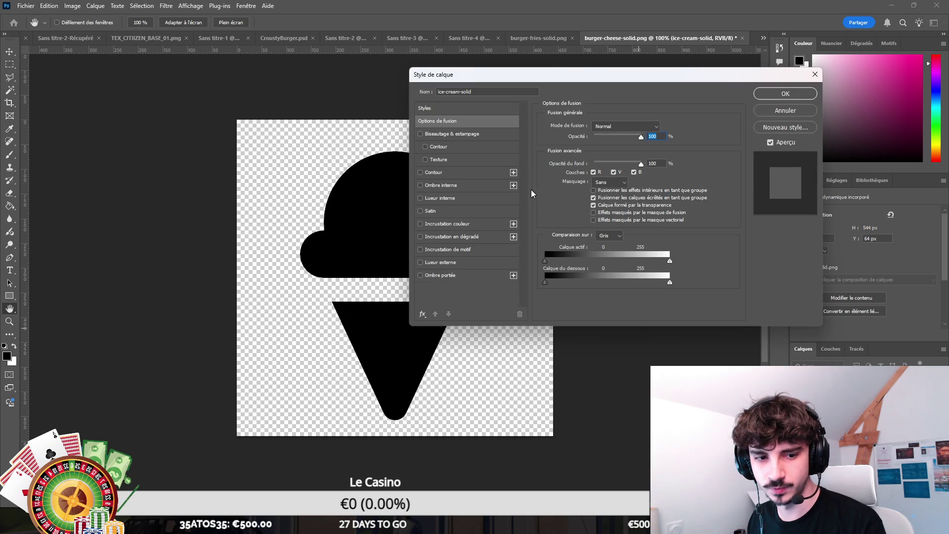
{"action": "left_click", "coordinate": [448, 224]}
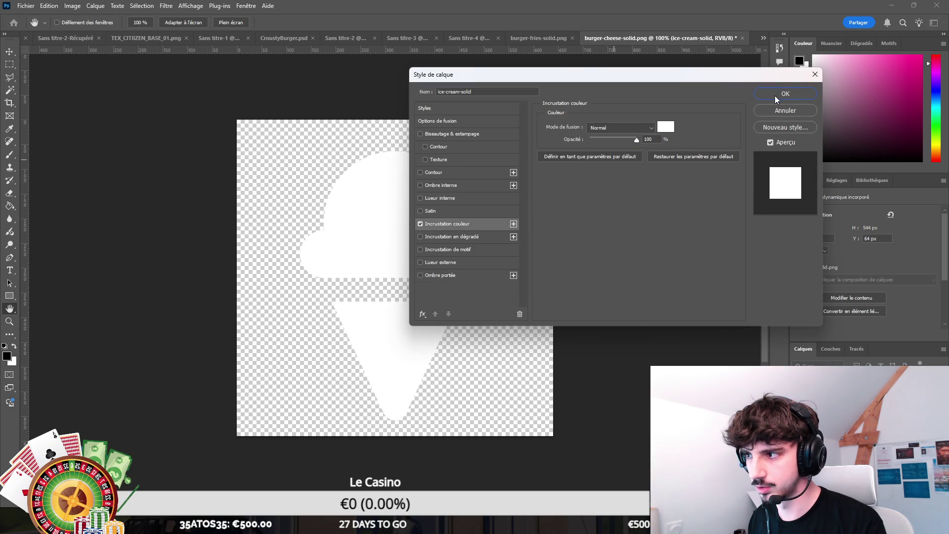
{"action": "left_click", "coordinate": [785, 93]}
Export the image as PNG named ICON_ICE_CREAM, then minimize Photoshop and return to Unity
{"action": "left_click", "coordinate": [25, 5]}
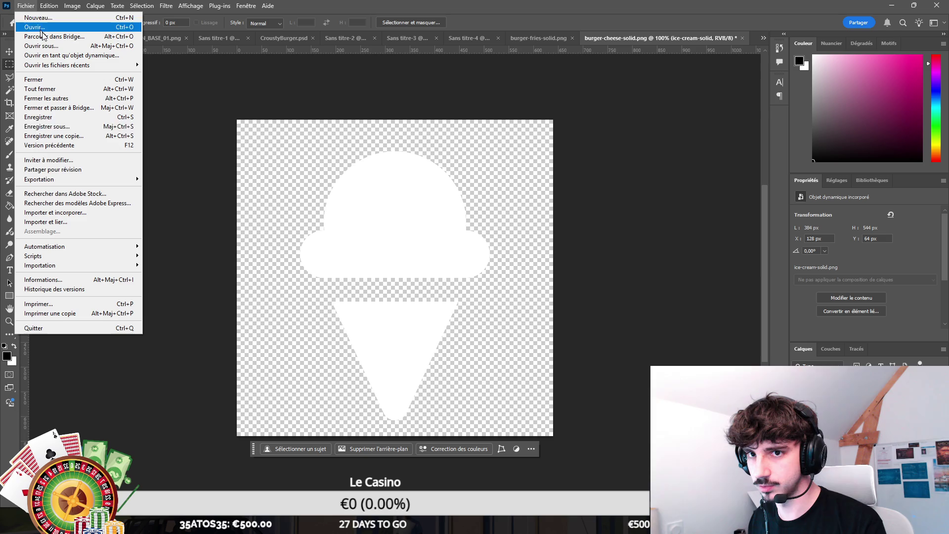
{"action": "mouse_move", "coordinate": [94, 179]}
{"action": "left_click", "coordinate": [198, 179]}
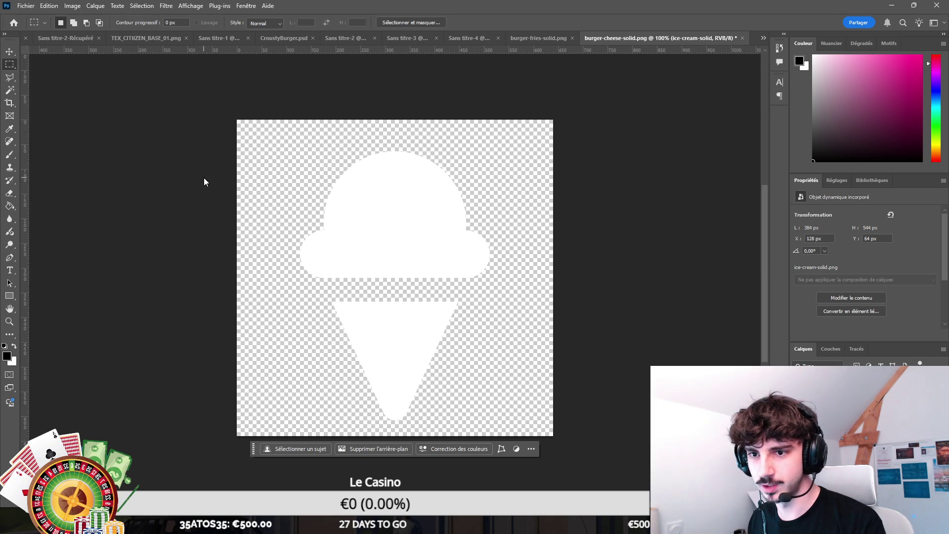
{"action": "left_click", "coordinate": [847, 23]}
{"action": "left_click", "coordinate": [866, 52]}
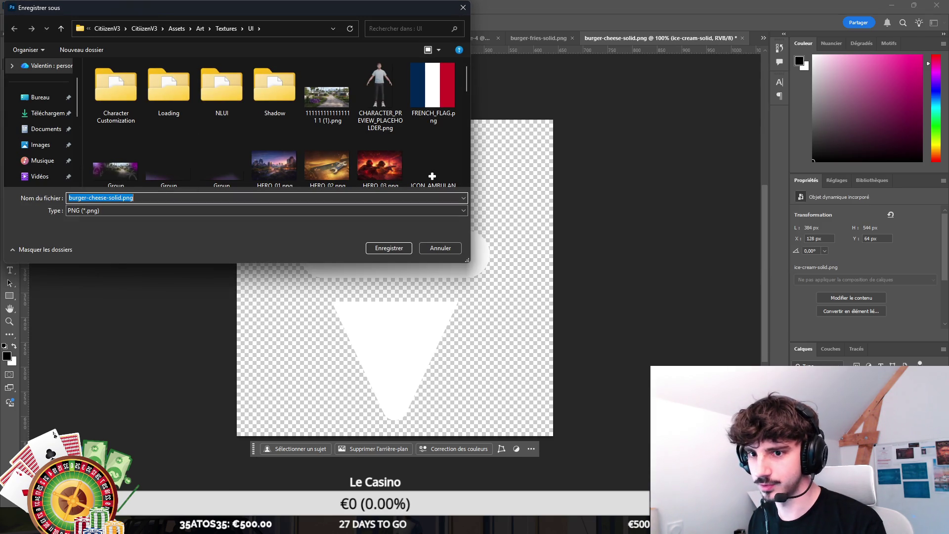
{"action": "type", "text": "ICON_ICE_CREAM"}
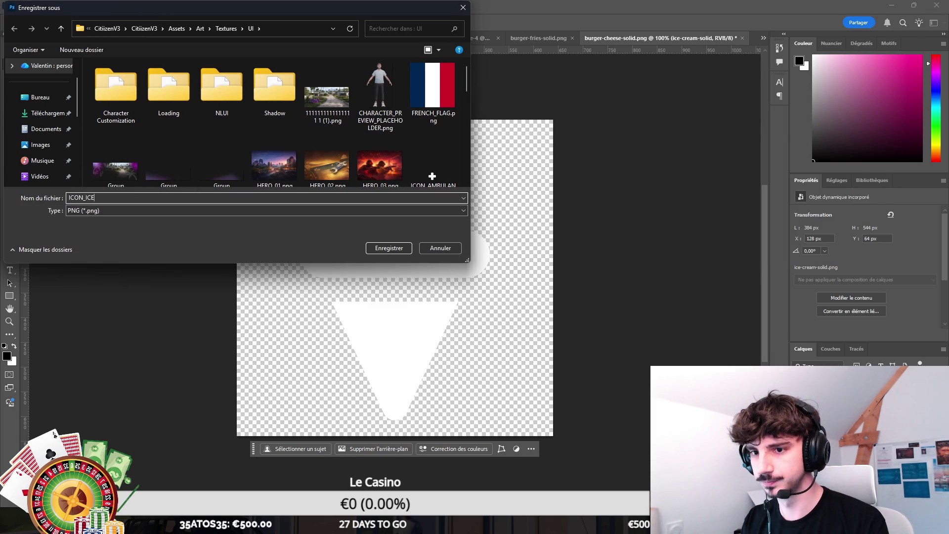
{"action": "key", "text": "Return"}
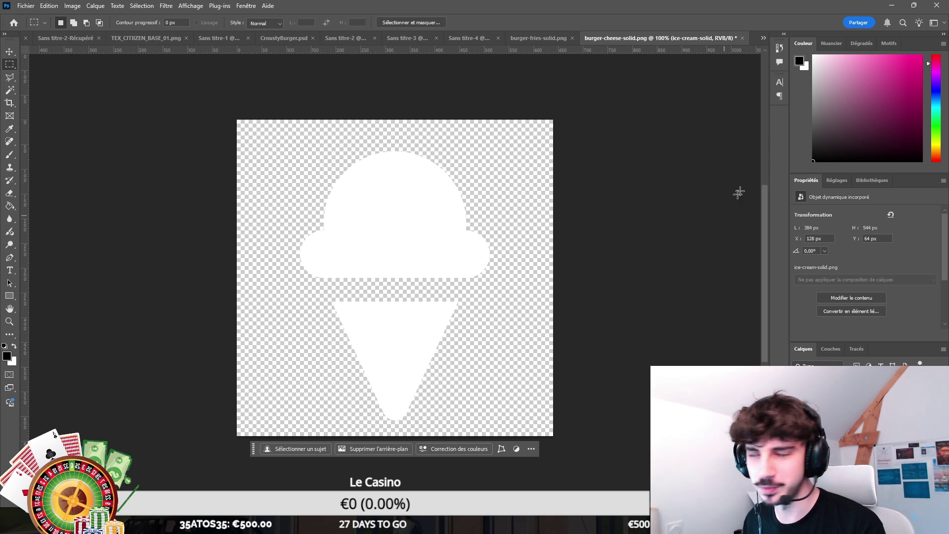
{"action": "left_click", "coordinate": [892, 5]}
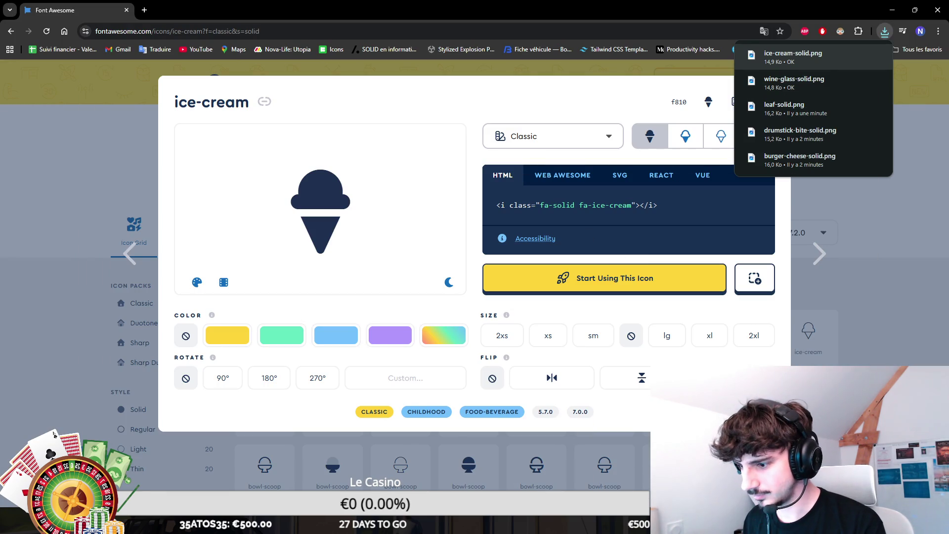
{"action": "left_click", "coordinate": [892, 10]}
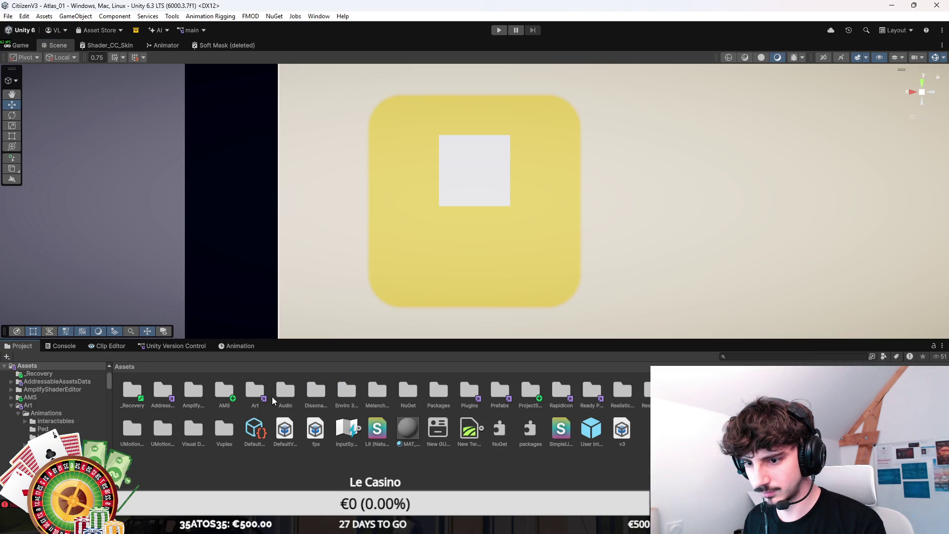
Navigate the Project window to the Assets/Art/Textures/UI folder
{"action": "double_click", "coordinate": [253, 394]}
{"action": "double_click", "coordinate": [376, 391]}
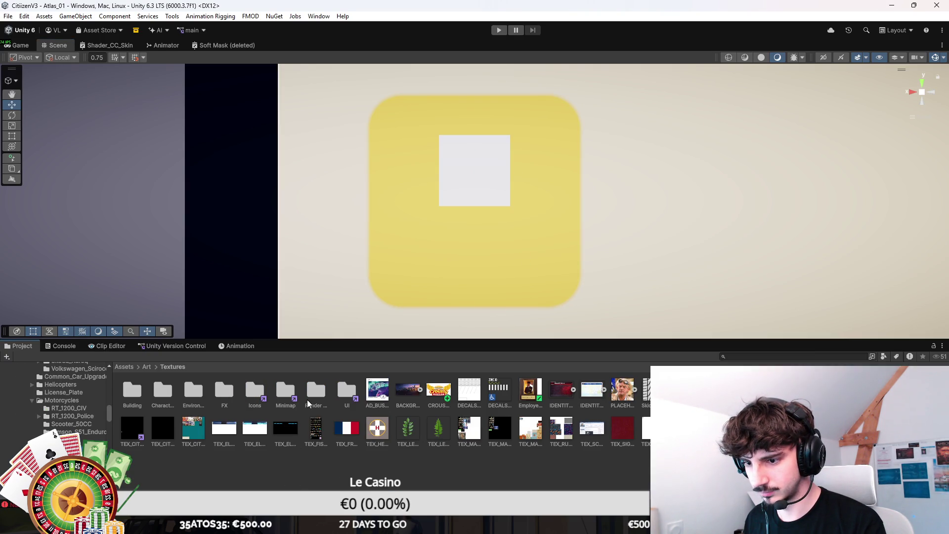
{"action": "left_click", "coordinate": [253, 396]}
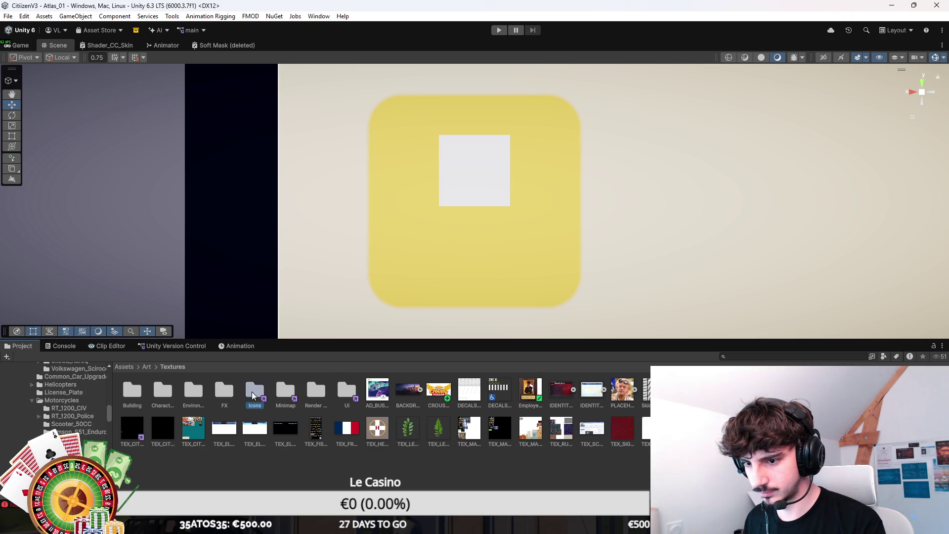
{"action": "double_click", "coordinate": [252, 396]}
{"action": "key", "text": "BackSpace"}
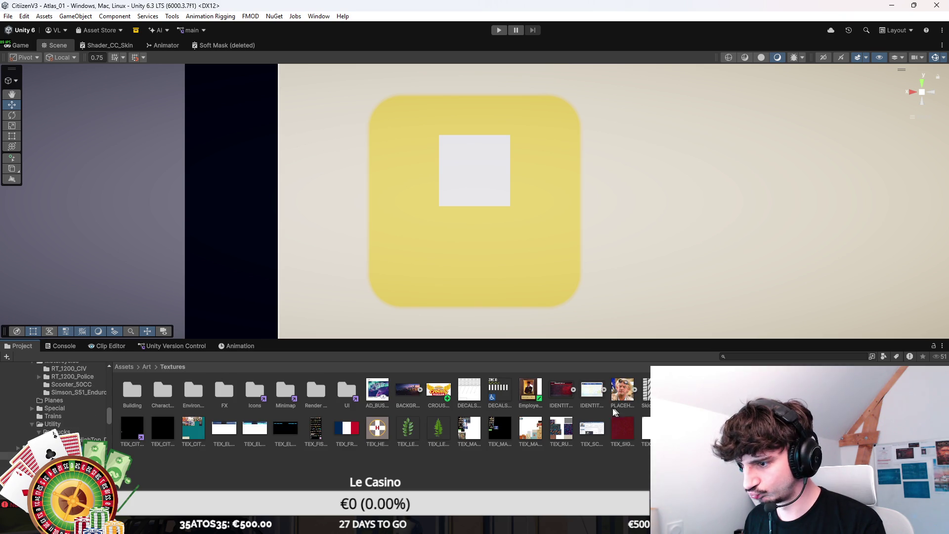
{"action": "double_click", "coordinate": [347, 392]}
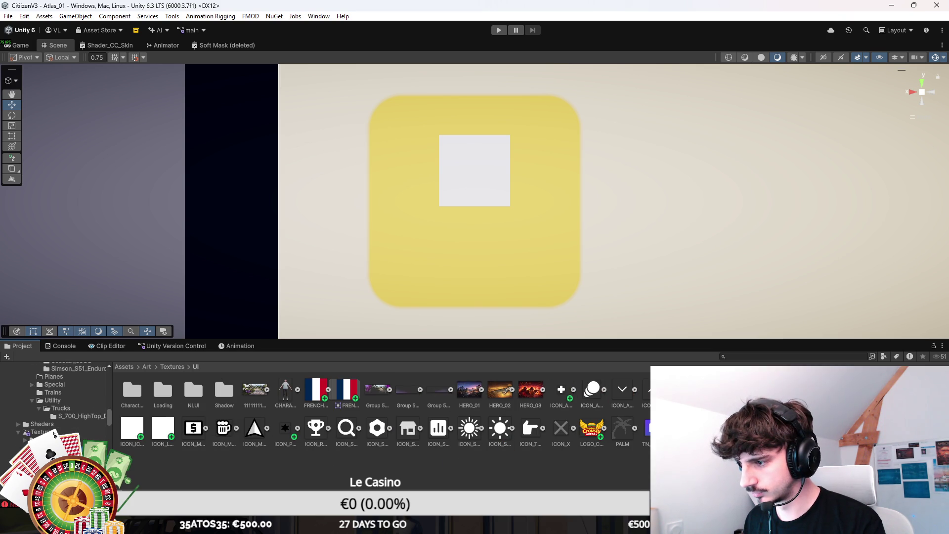
Select the new ice-cream and leaf icon images, then the white square on the yellow card
{"action": "left_click", "coordinate": [163, 428]}
{"action": "left_click", "coordinate": [132, 427], "text": "shift"}
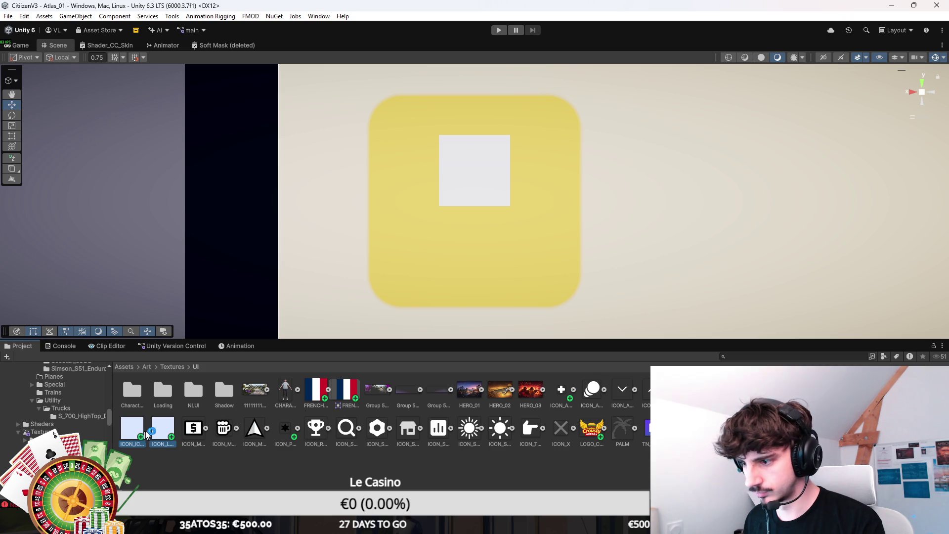
{"action": "key", "text": "alt+Tab"}
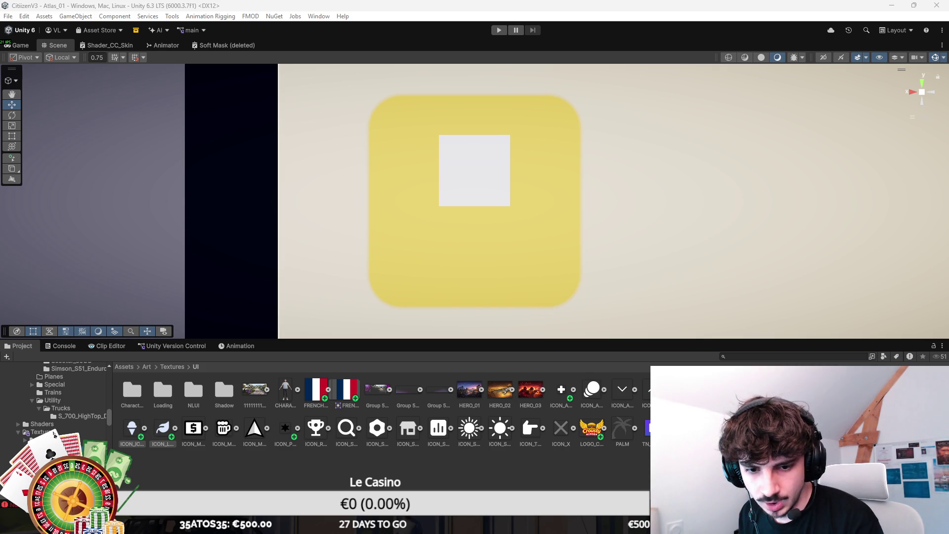
{"action": "left_click", "coordinate": [475, 188]}
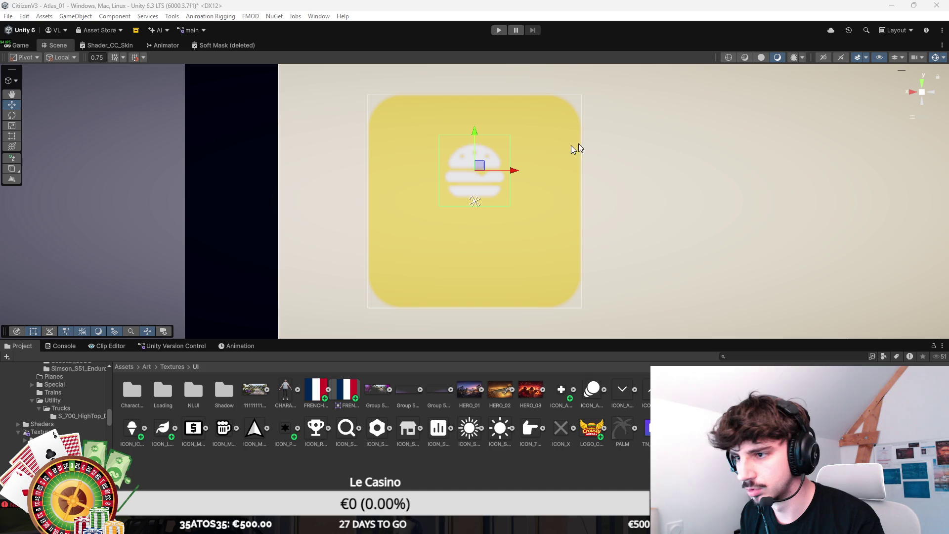
Preview the Game view, frame the burger card, save the project with Ctrl+S, and select the yellow card
{"action": "left_click", "coordinate": [30, 46]}
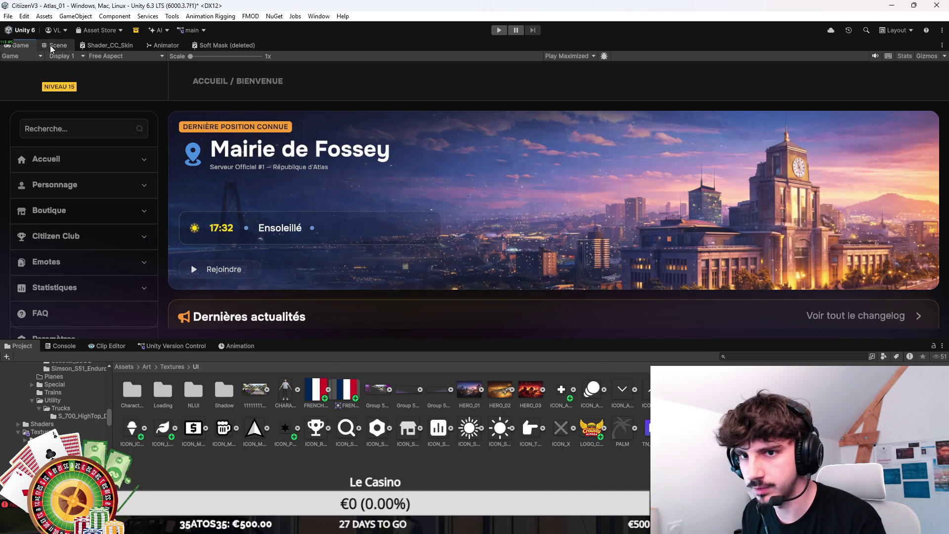
{"action": "left_click", "coordinate": [55, 45]}
{"action": "key", "text": "f"}
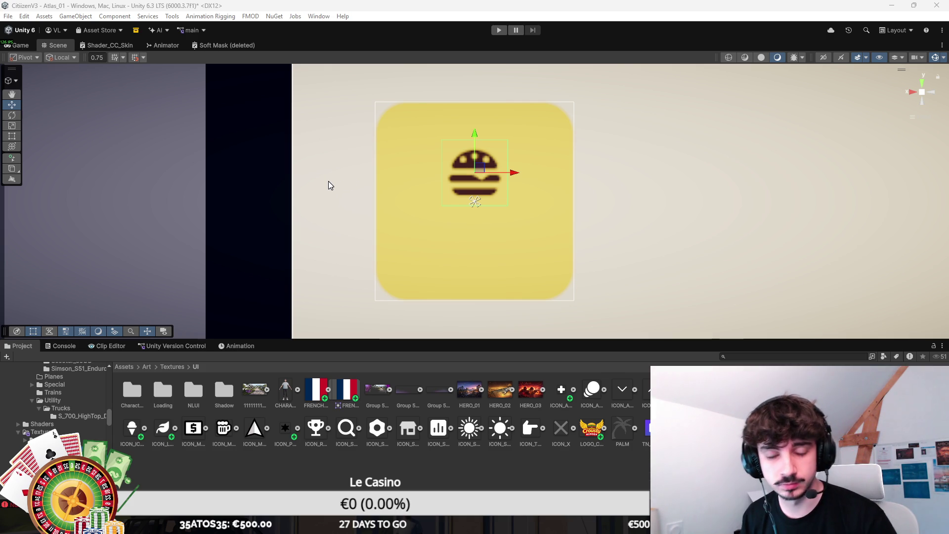
{"action": "scroll", "coordinate": [316, 239], "scroll_direction": "down", "scroll_amount": 1}
{"action": "left_click_drag", "start_coordinate": [317, 238], "coordinate": [325, 213]}
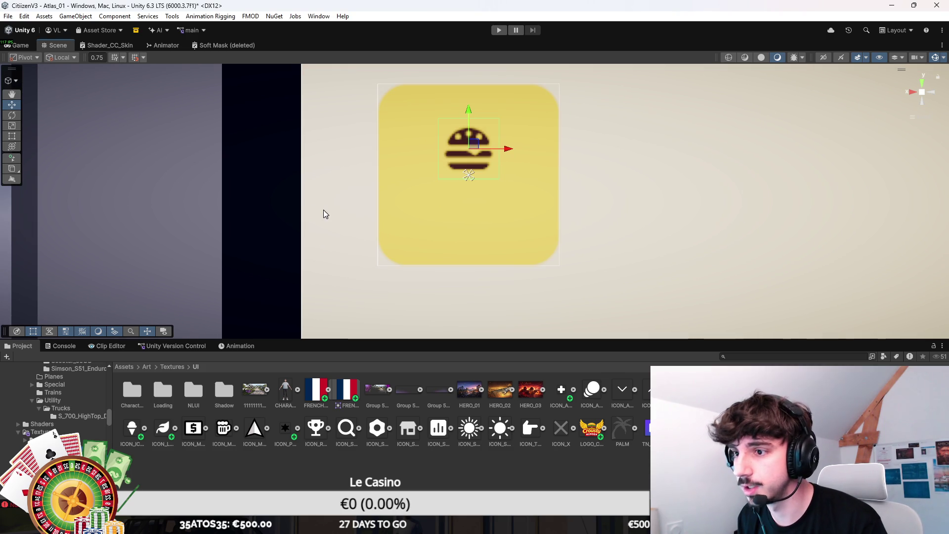
{"action": "key", "text": "ctrl+s"}
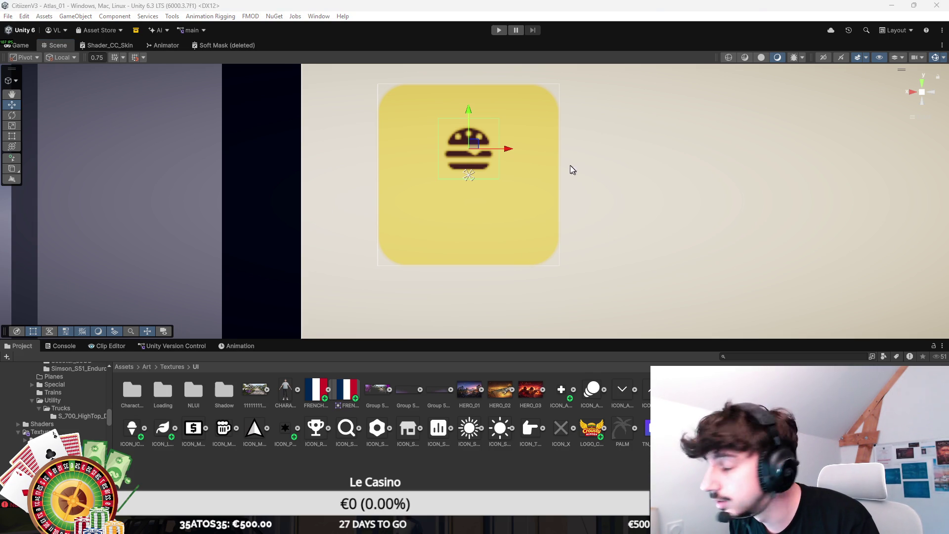
{"action": "left_click_drag", "start_coordinate": [583, 171], "coordinate": [604, 186]}
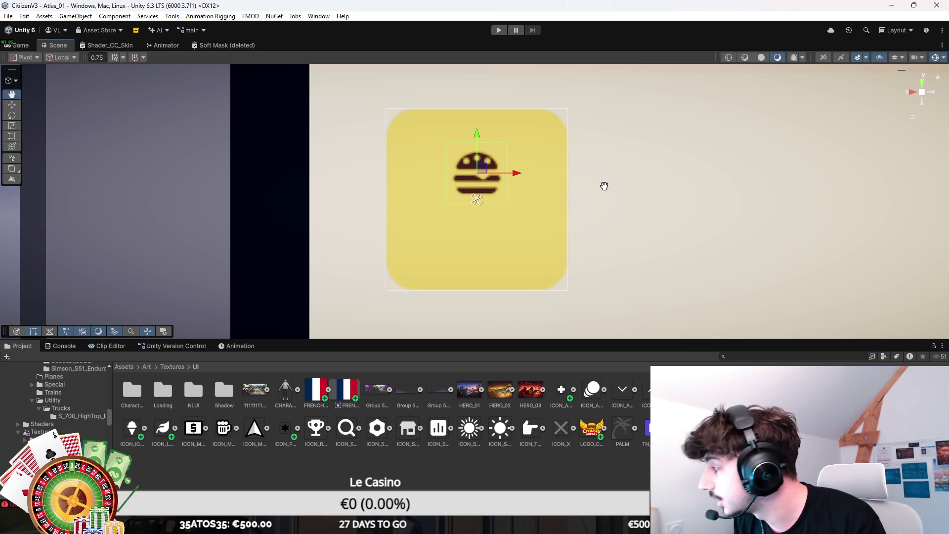
{"action": "left_click", "coordinate": [477, 200]}
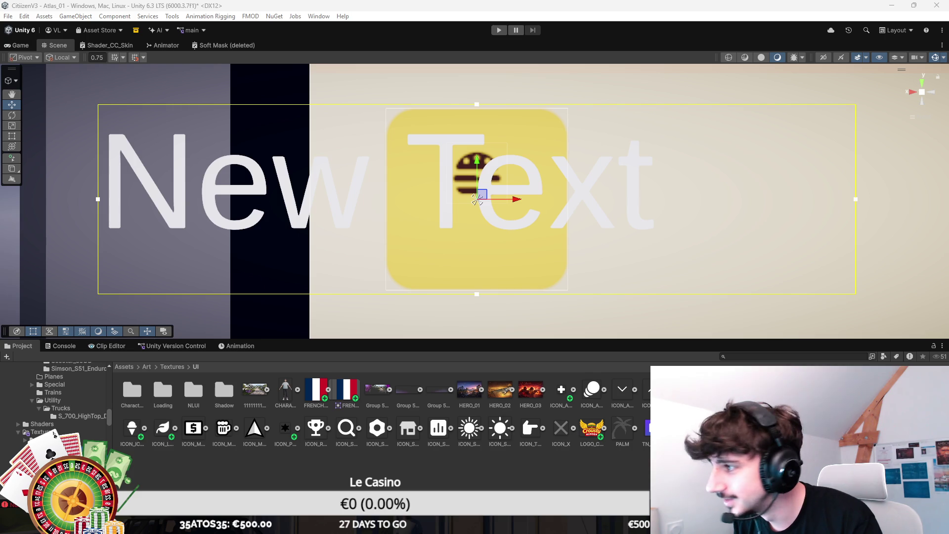
Label the card 'Burgers' and resize the text box into the card's lower half
{"action": "left_click_drag", "start_coordinate": [478, 199], "coordinate": [477, 291]}
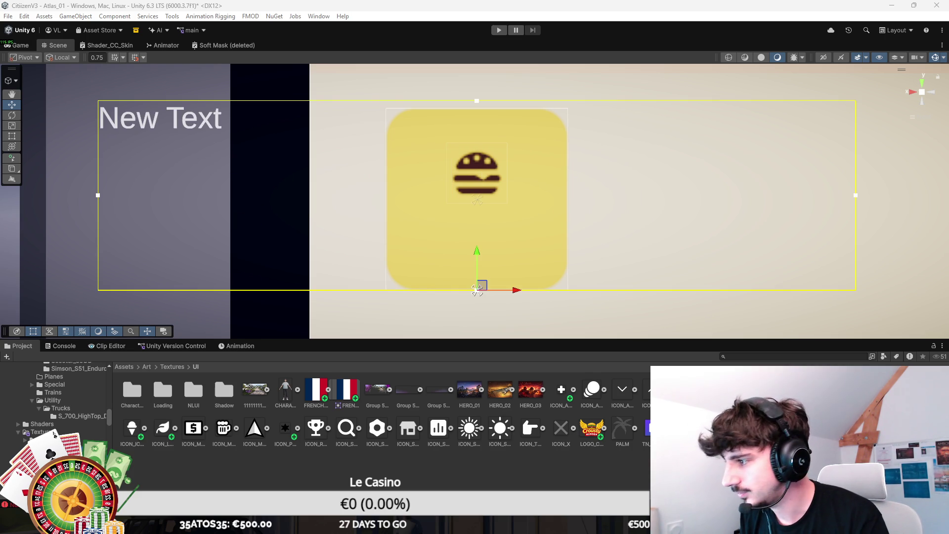
{"action": "type", "text": "Burgers"}
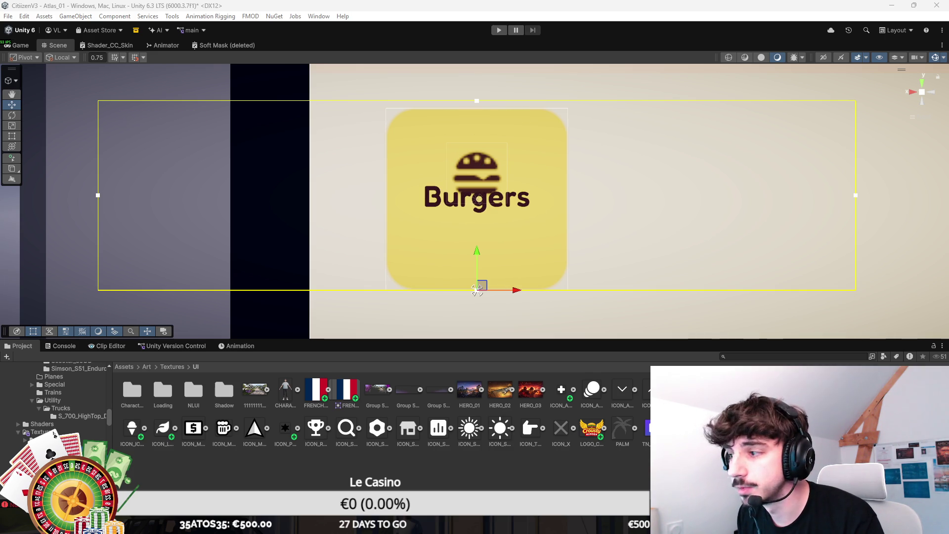
{"action": "left_click_drag", "start_coordinate": [808, 122], "coordinate": [478, 205]}
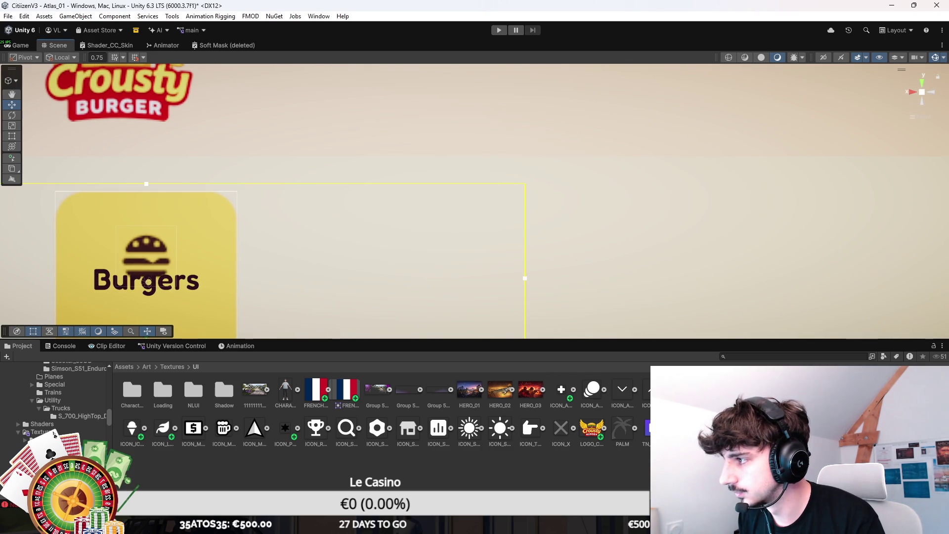
{"action": "key", "text": "f"}
{"action": "key", "text": "t"}
{"action": "left_click_drag", "start_coordinate": [357, 97], "coordinate": [362, 197]}
{"action": "scroll", "coordinate": [475, 195], "scroll_direction": "down", "scroll_amount": 2}
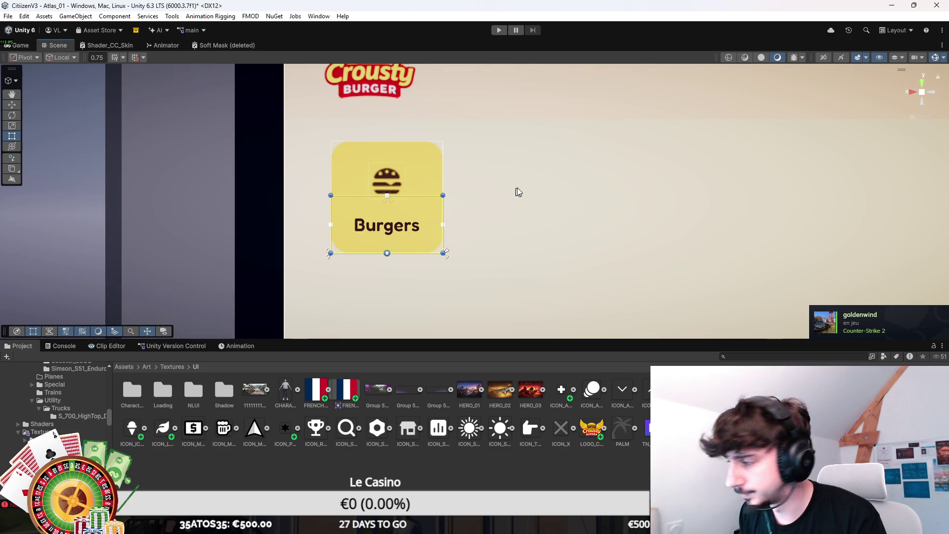
Enlarge the burger image to about 150×150, raise it slightly, and duplicate the Burgers card
{"action": "left_click", "coordinate": [387, 181]}
{"action": "scroll", "coordinate": [477, 206], "scroll_direction": "up", "scroll_amount": 1}
{"action": "key", "text": "ctrl+z"}
{"action": "key", "text": "ctrl+z"}
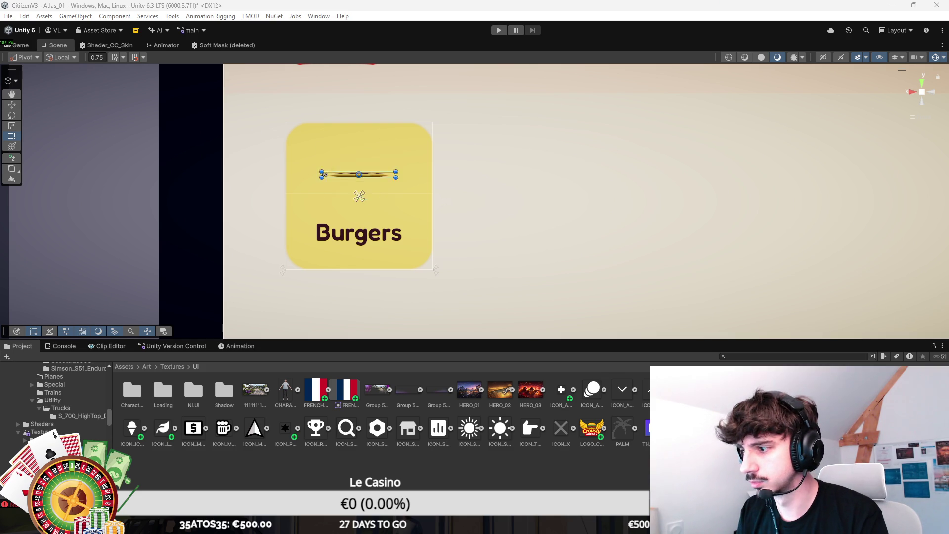
{"action": "key", "text": "Left"}
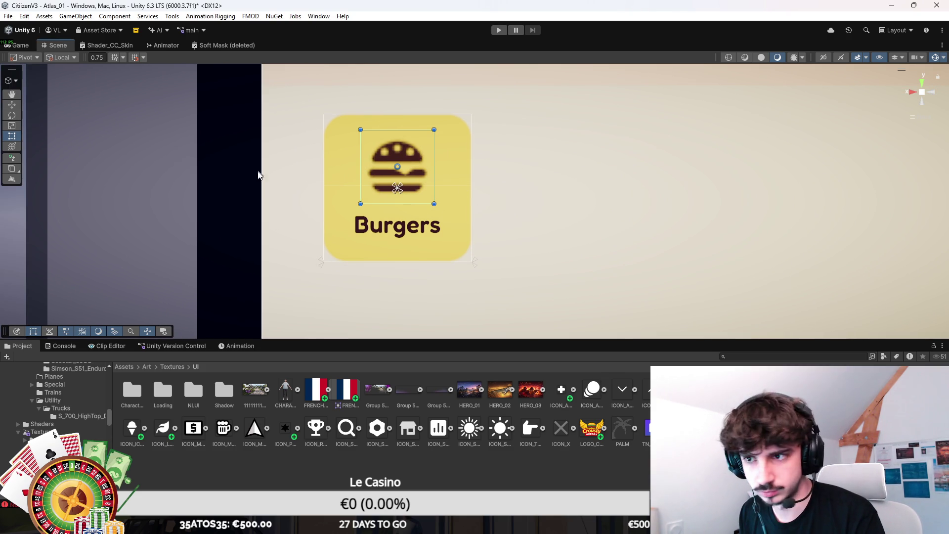
{"action": "key", "text": "w"}
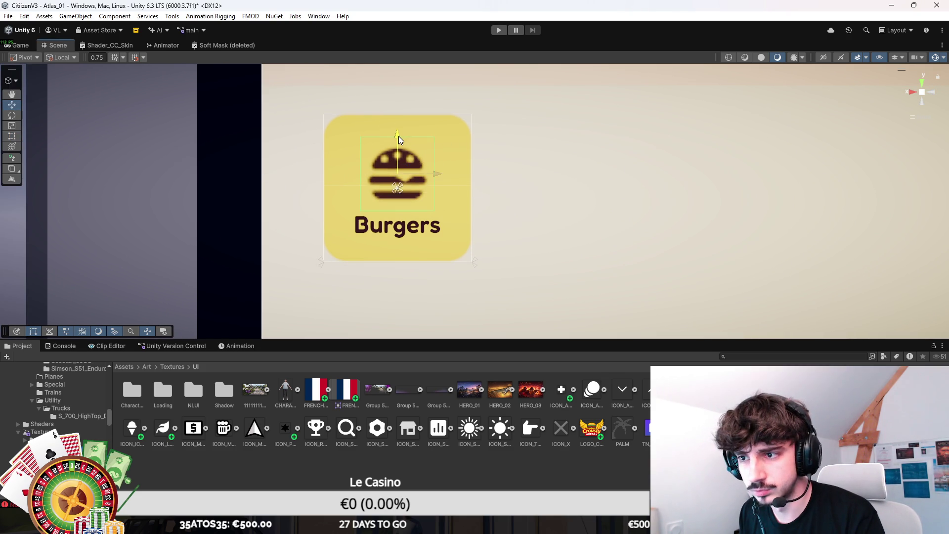
{"action": "left_click_drag", "start_coordinate": [400, 135], "coordinate": [399, 132]}
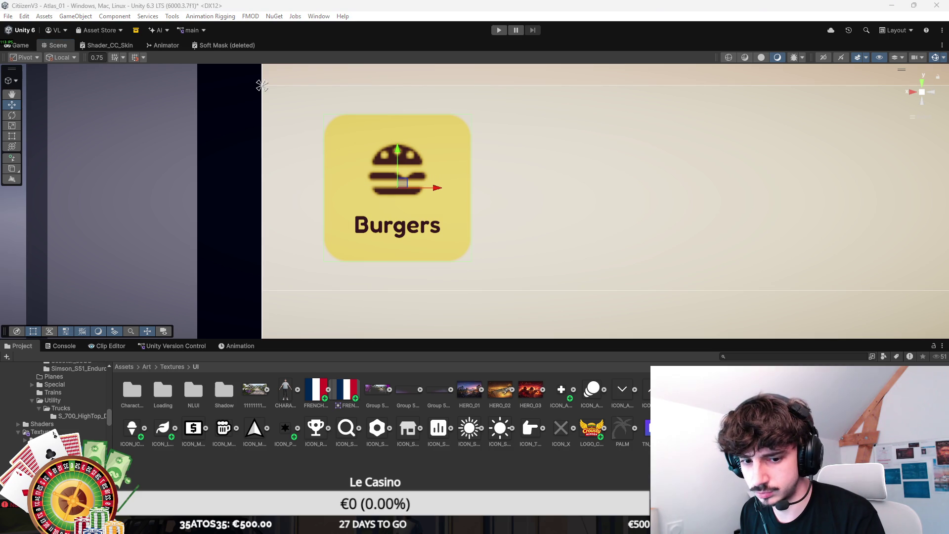
{"action": "key", "text": "ctrl+d"}
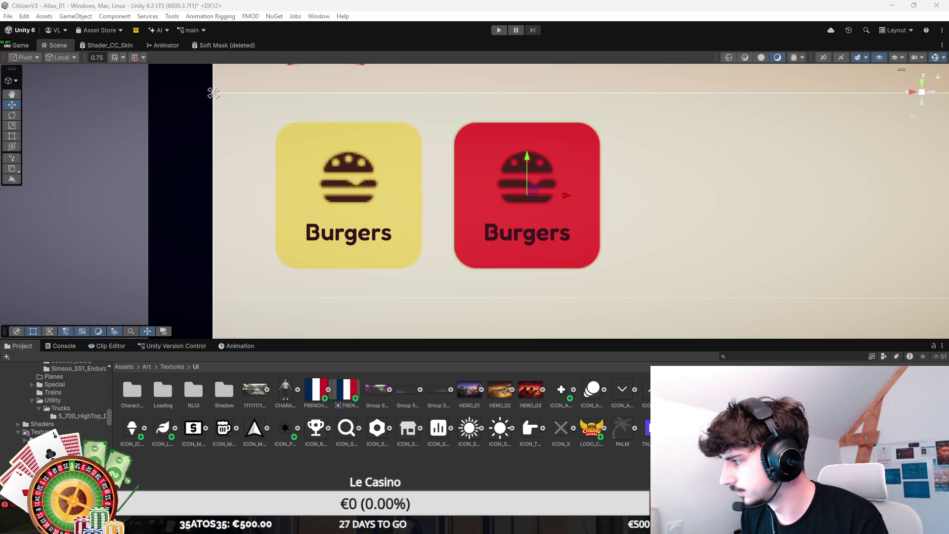
Relabel the copied card 'Menus' and inspect its button, icon and label elements
{"action": "left_click", "coordinate": [528, 196]}
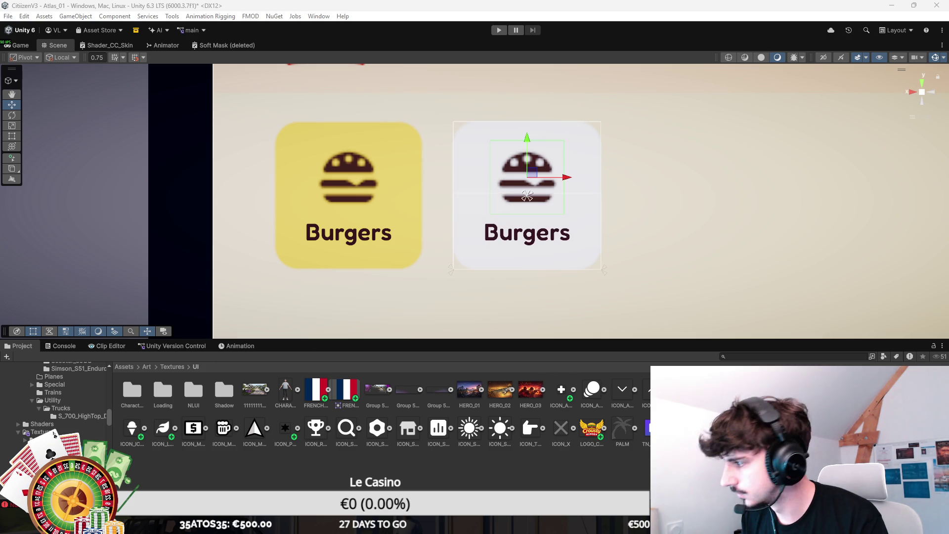
{"action": "left_click", "coordinate": [528, 196]}
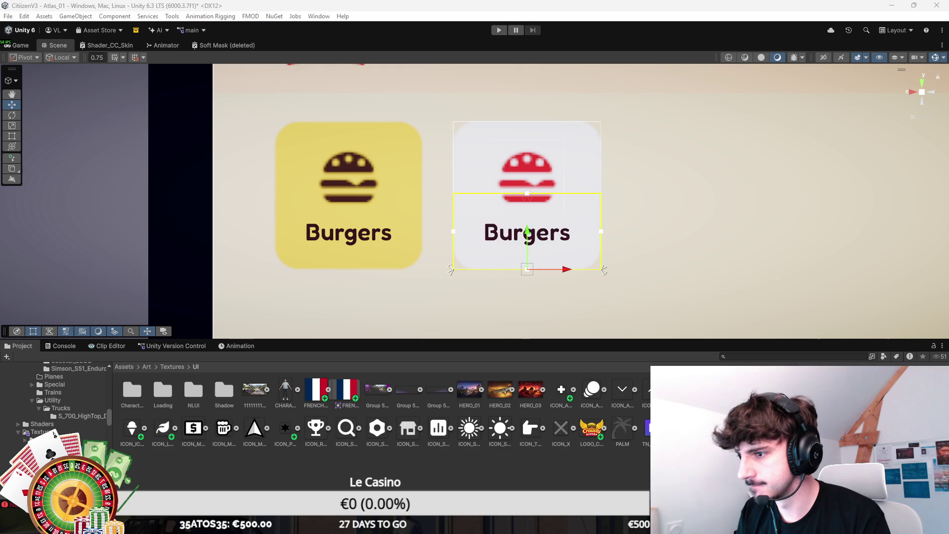
{"action": "type", "text": "Menus"}
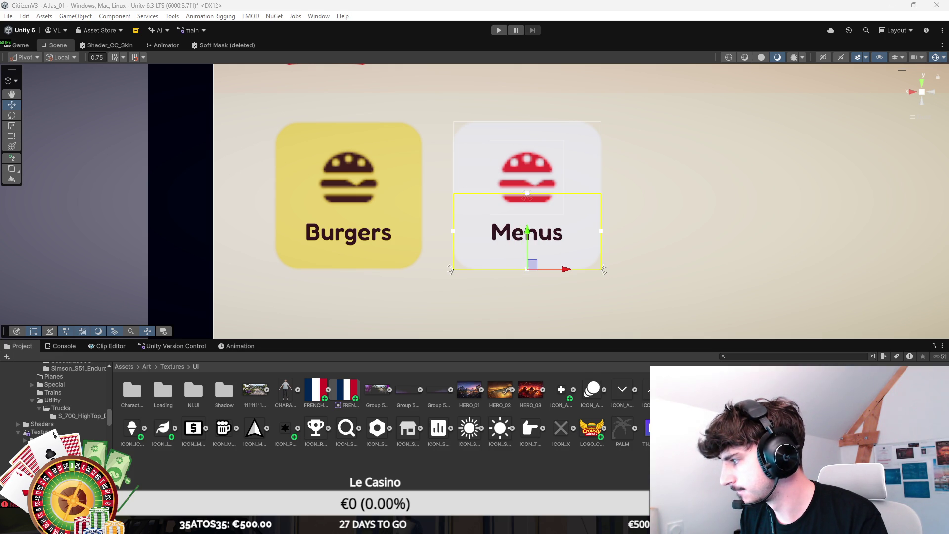
{"action": "scroll", "coordinate": [640, 248], "scroll_direction": "down", "scroll_amount": 5}
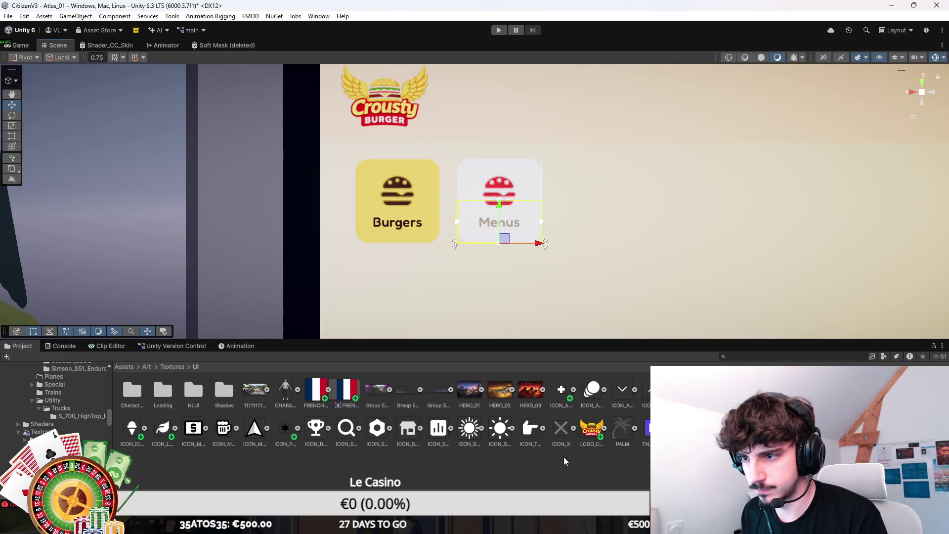
{"action": "scroll", "coordinate": [603, 268], "scroll_direction": "down", "scroll_amount": 5}
{"action": "scroll", "coordinate": [613, 238], "scroll_direction": "up", "scroll_amount": 3}
{"action": "left_click", "coordinate": [497, 199]}
{"action": "left_click", "coordinate": [497, 199]}
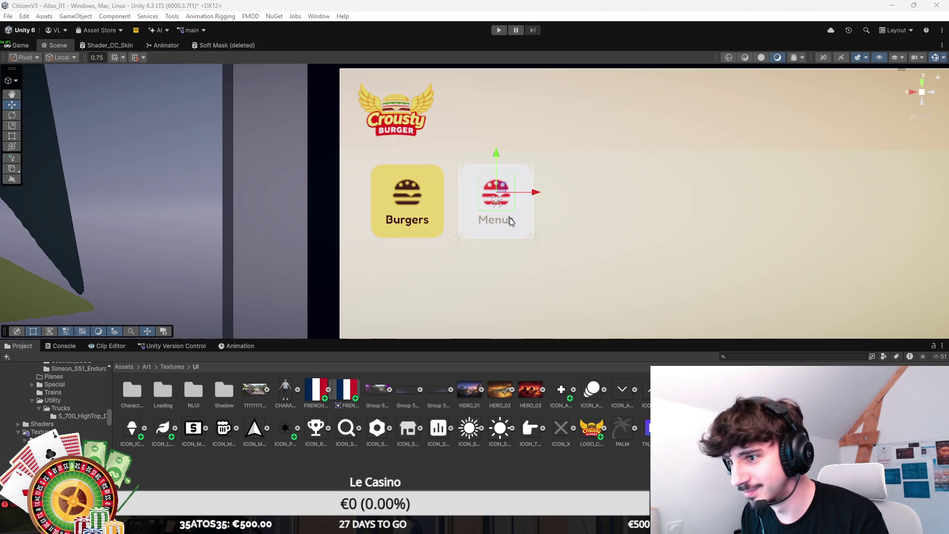
{"action": "scroll", "coordinate": [509, 205], "scroll_direction": "down", "scroll_amount": 1}
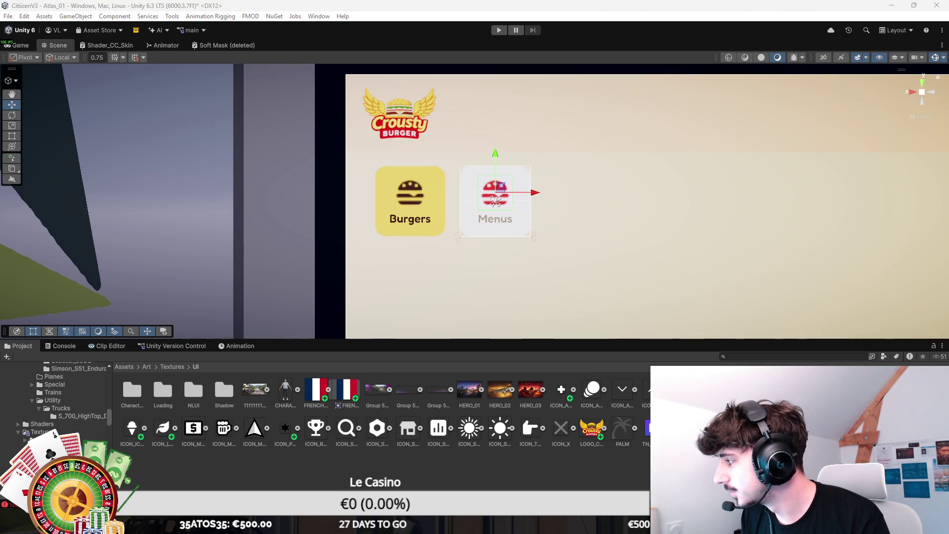
{"action": "left_click", "coordinate": [496, 200]}
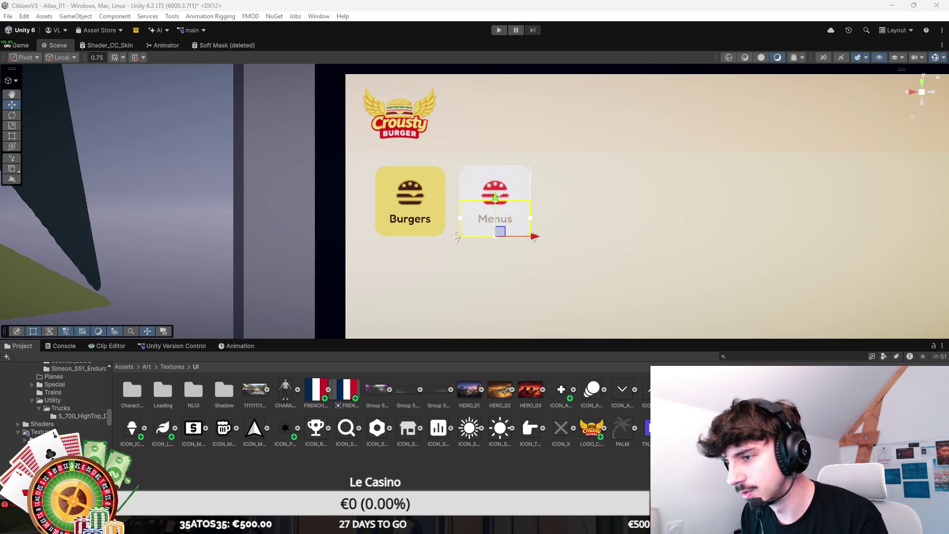
Maximize the browser over Unity and preview the first aircraft carrier image result
{"action": "mouse_move", "coordinate": [540, 255]}
{"action": "left_mouse_down"}
{"action": "mouse_move", "coordinate": [483, 263]}
{"action": "mouse_move", "coordinate": [459, 246]}
{"action": "left_mouse_up"}
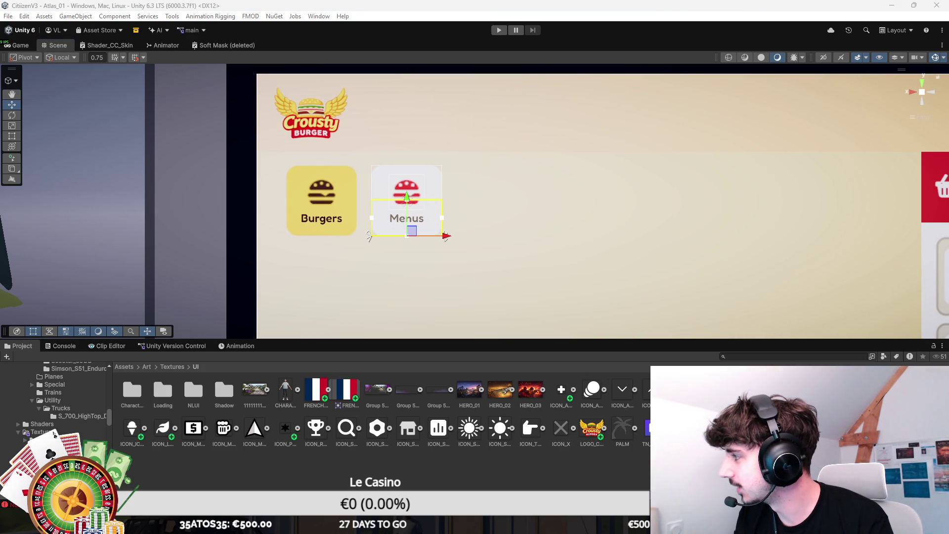
{"action": "left_click_drag", "start_coordinate": [948, 148], "coordinate": [393, 141]}
{"action": "double_click", "coordinate": [293, 149]}
{"action": "left_click", "coordinate": [167, 122]}
{"action": "left_click", "coordinate": [98, 226]}
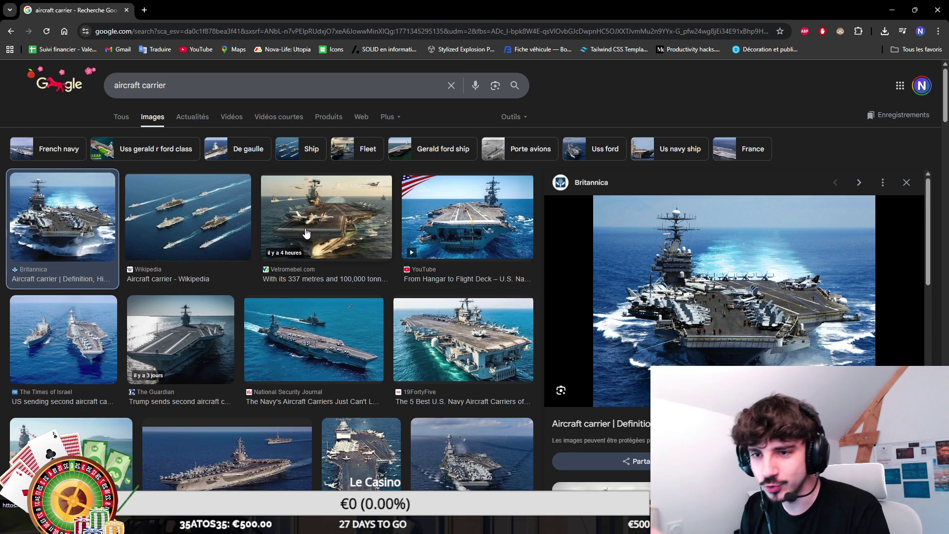
Return to Unity and select the Menus button's burger icon
{"action": "key", "text": "alt+Tab"}
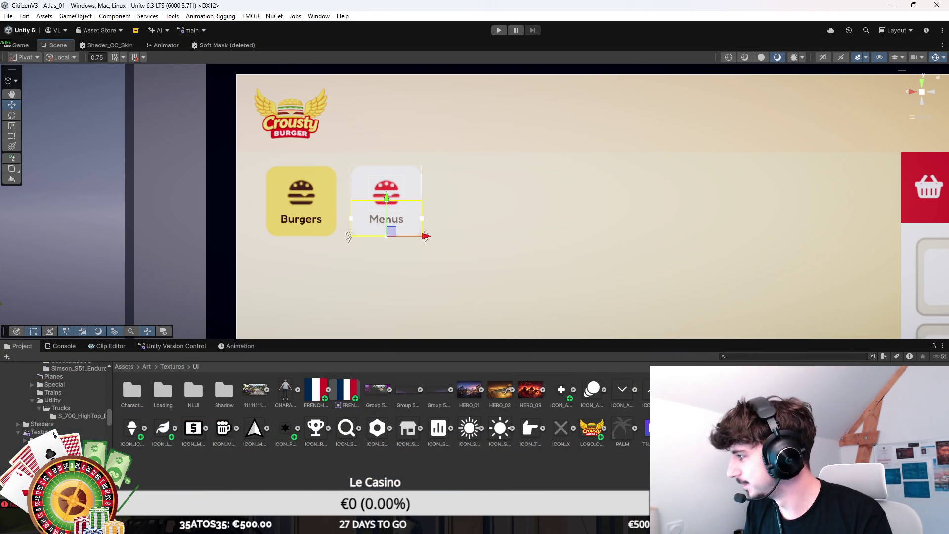
{"action": "left_click", "coordinate": [387, 198]}
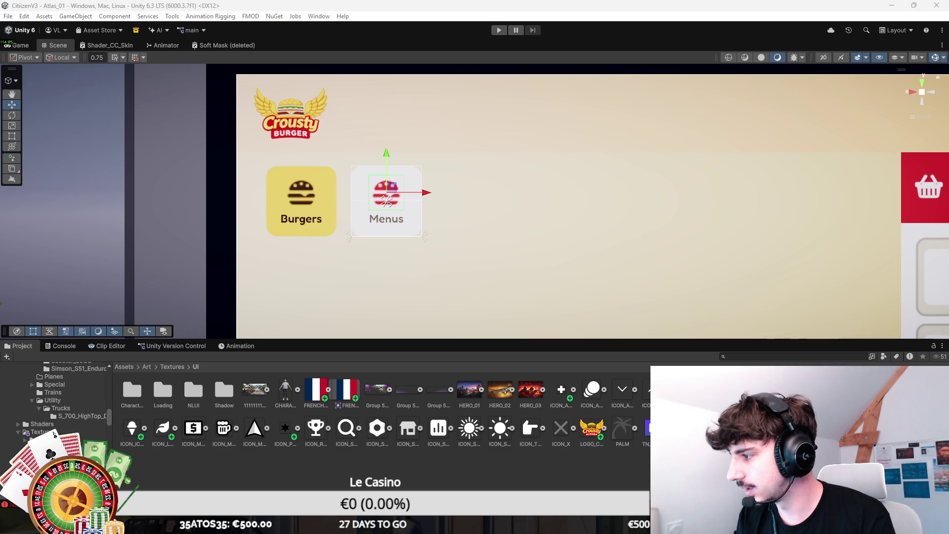
Clear the scene selection and save the Crousty Burger menu scene with Ctrl+S
{"action": "left_click", "coordinate": [603, 487]}
{"action": "key", "text": "ctrl+s"}
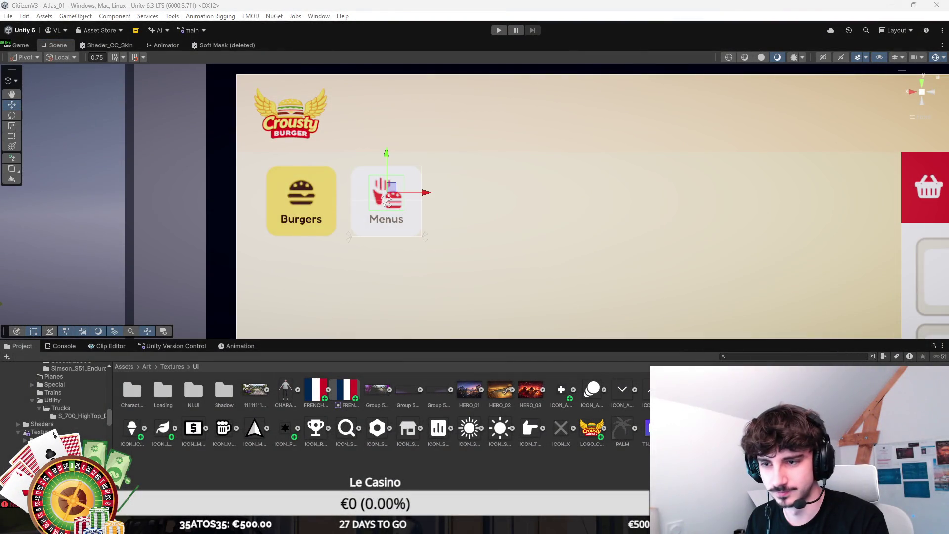
Undo and redo recent edits on the Burgers button, restoring its dark outline
{"action": "scroll", "coordinate": [407, 221], "scroll_direction": "down", "scroll_amount": 5}
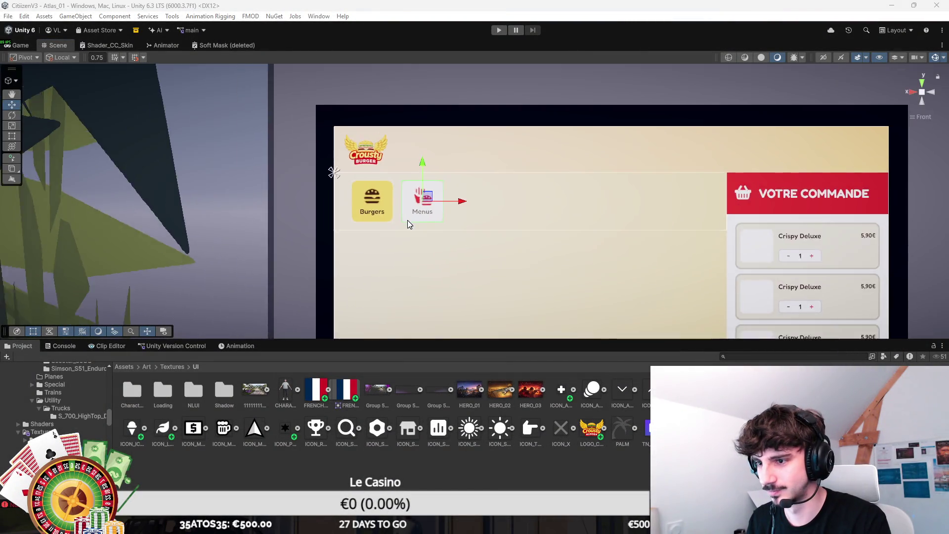
{"action": "scroll", "coordinate": [419, 220], "scroll_direction": "up", "scroll_amount": 5}
{"action": "scroll", "coordinate": [423, 205], "scroll_direction": "up", "scroll_amount": 2}
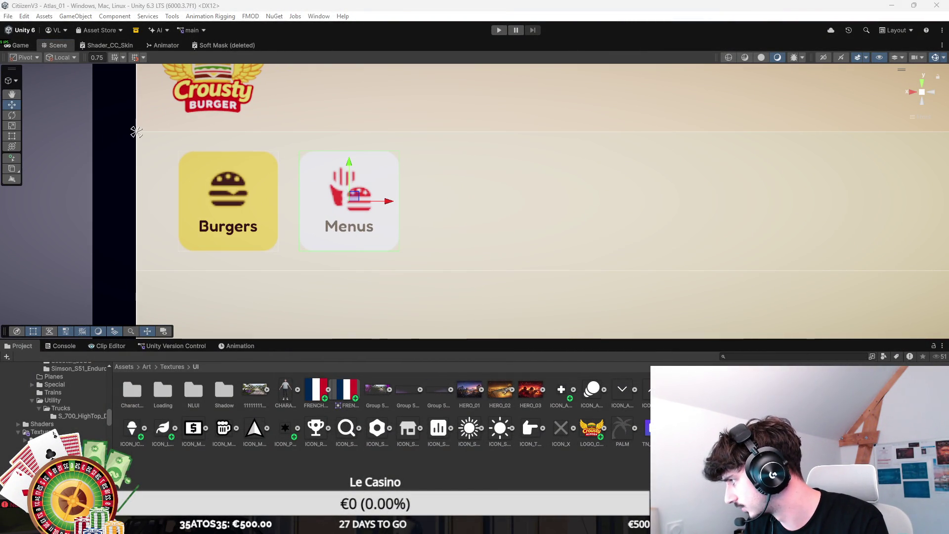
{"action": "left_click", "coordinate": [228, 200]}
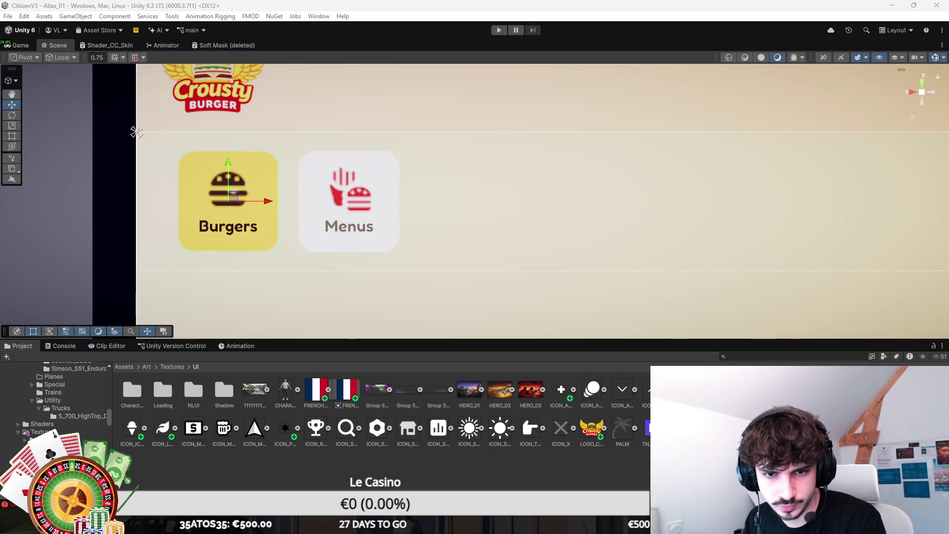
{"action": "key", "text": "ctrl+z"}
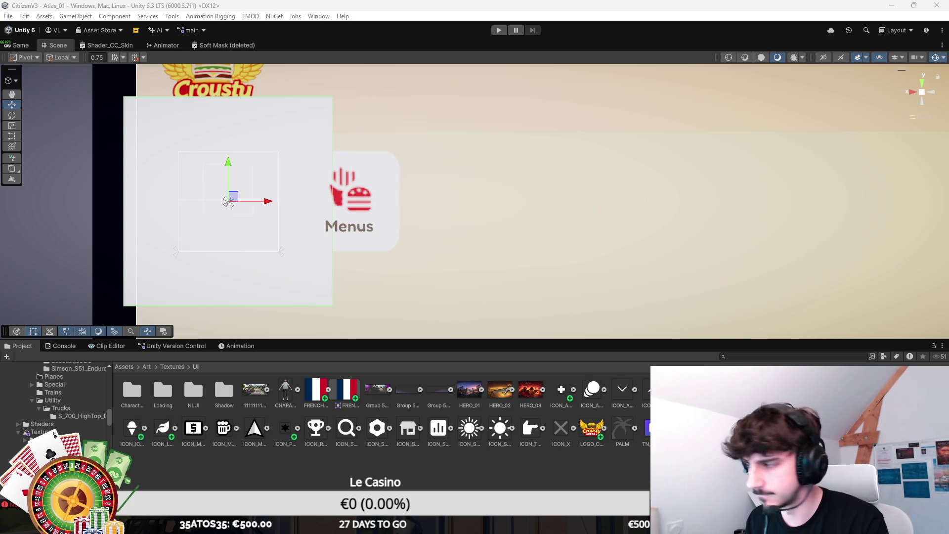
{"action": "key", "text": "ctrl+z"}
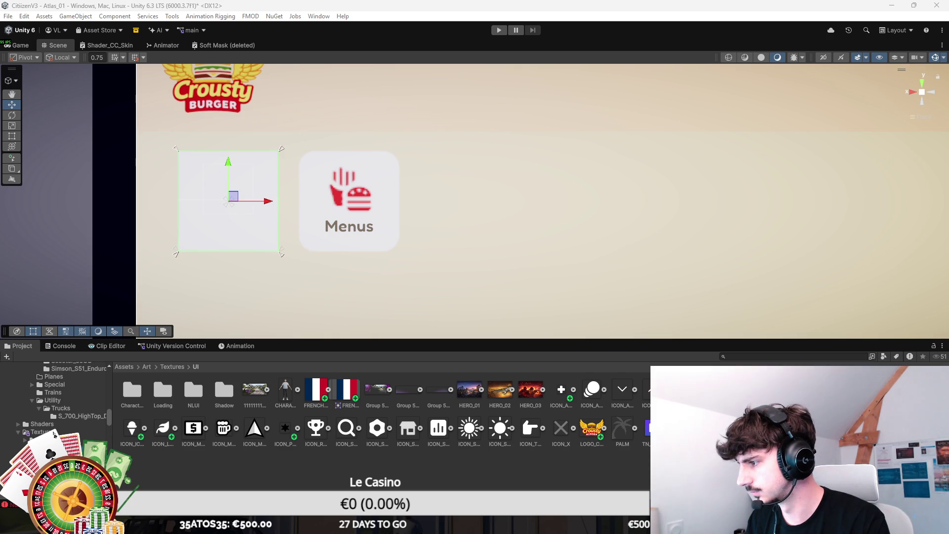
{"action": "key", "text": "ctrl+y"}
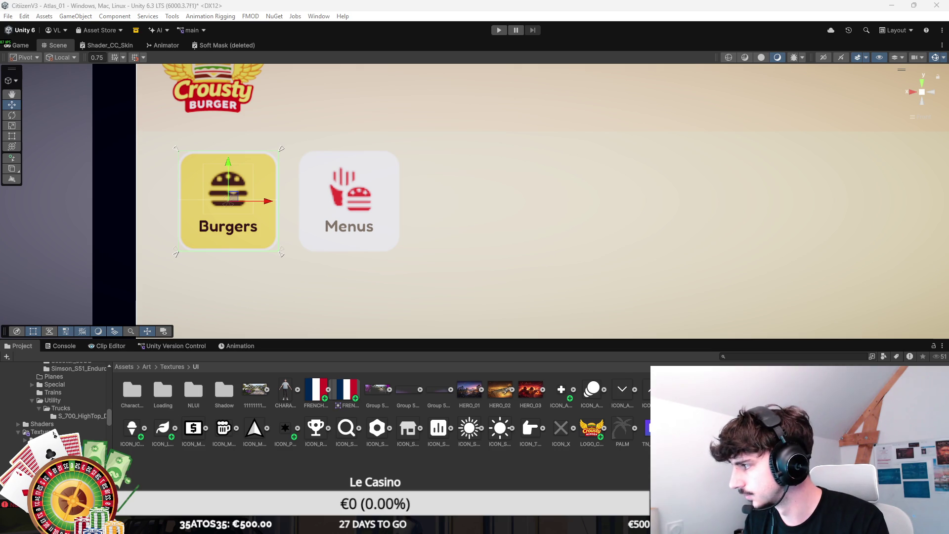
{"action": "key", "text": "ctrl+y"}
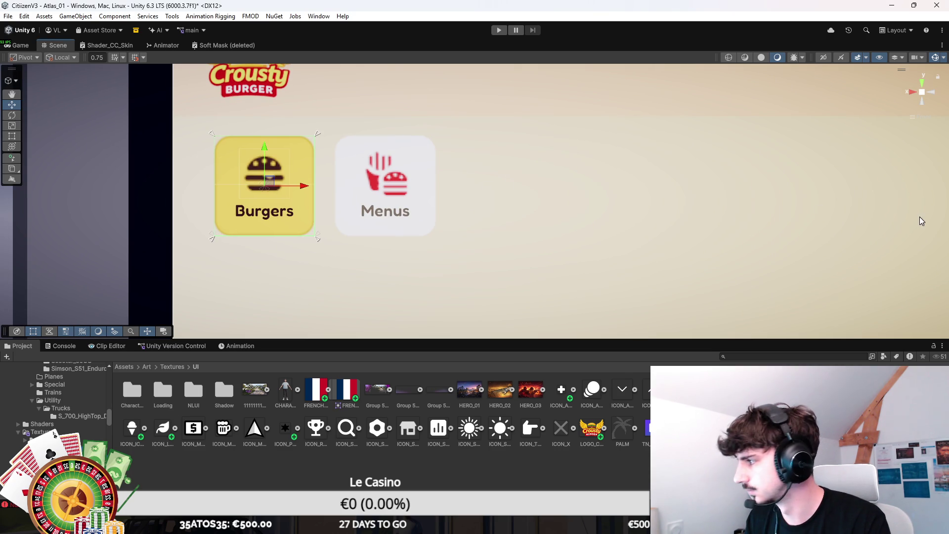
Select the Menus button and make a copy of it with Ctrl+D
{"action": "left_click", "coordinate": [474, 448]}
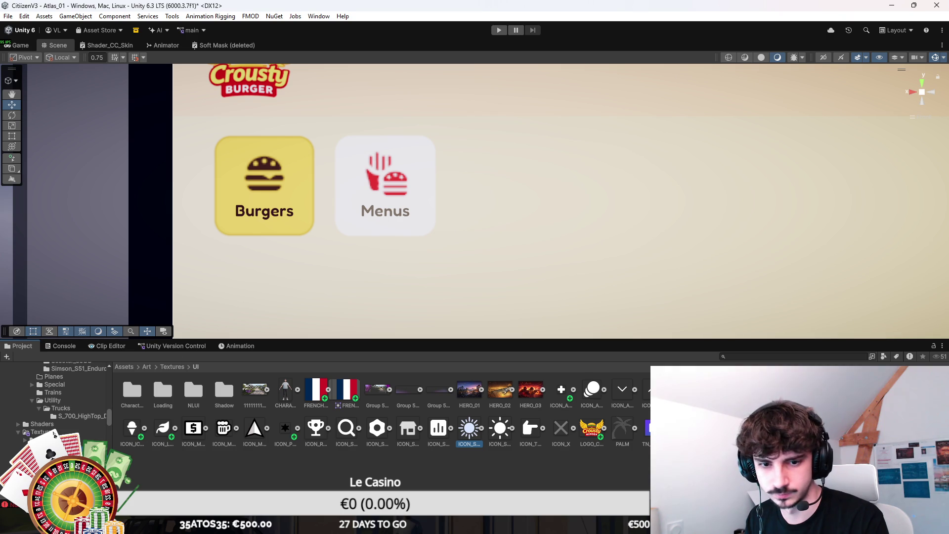
{"action": "left_click", "coordinate": [267, 182]}
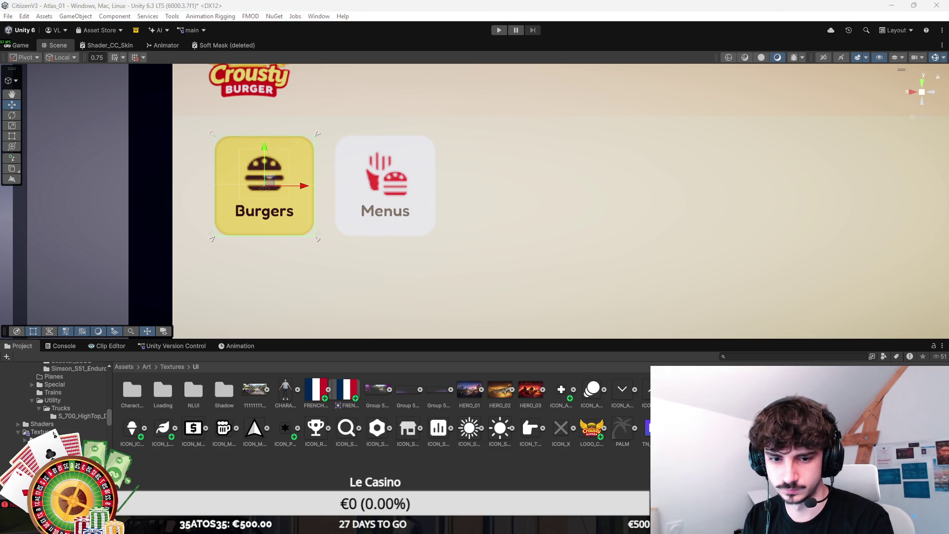
{"action": "left_click", "coordinate": [386, 188]}
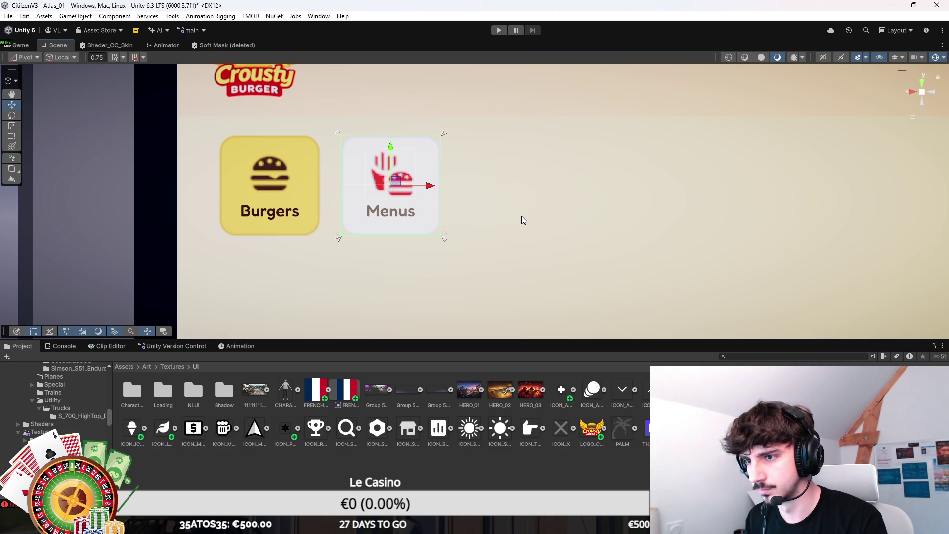
{"action": "scroll", "coordinate": [572, 250], "scroll_direction": "down", "scroll_amount": 3}
{"action": "left_click", "coordinate": [494, 254]}
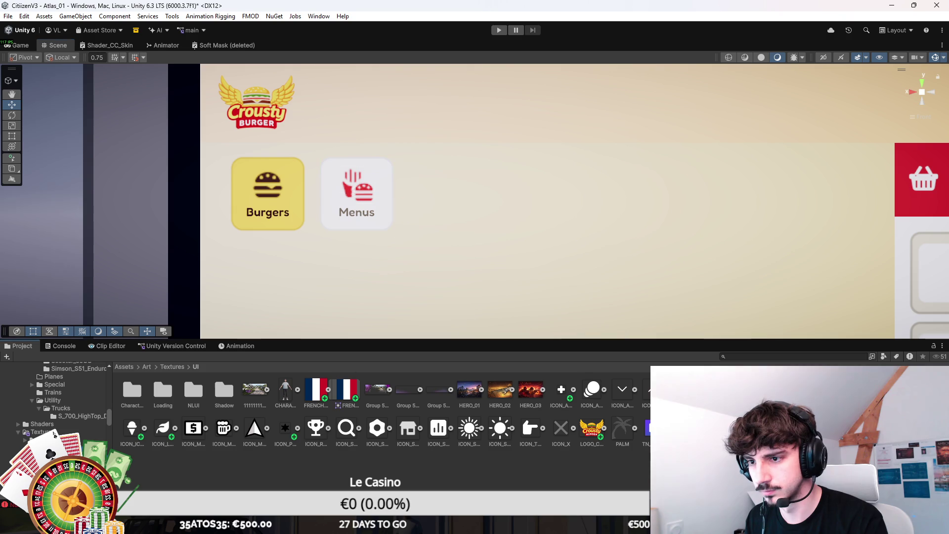
{"action": "scroll", "coordinate": [379, 249], "scroll_direction": "down", "scroll_amount": 2}
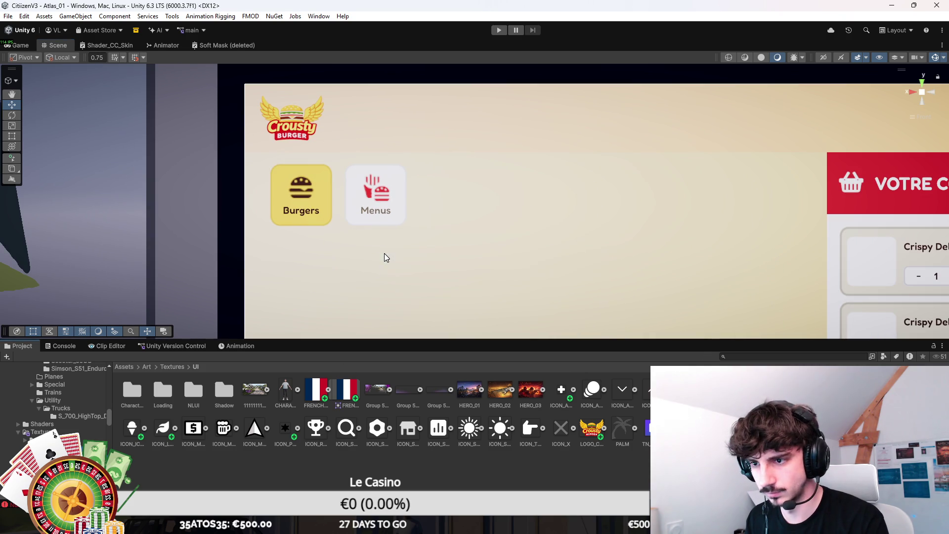
{"action": "key", "text": "ctrl+d"}
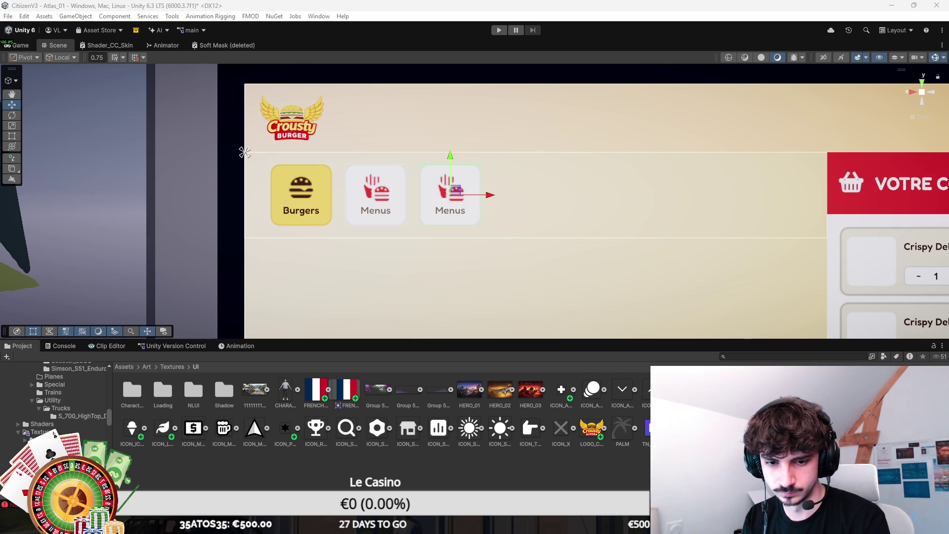
Give the copied button a gold drumstick icon
{"action": "left_click", "coordinate": [450, 210]}
{"action": "left_click", "coordinate": [450, 208]}
{"action": "left_click", "coordinate": [450, 208]}
{"action": "left_click", "coordinate": [450, 208]}
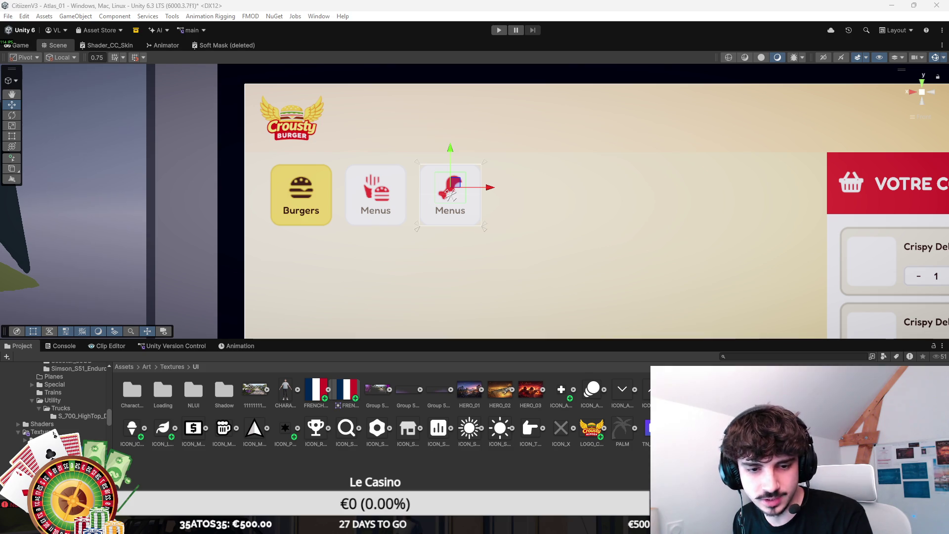
{"action": "scroll", "coordinate": [473, 200], "scroll_direction": "up", "scroll_amount": 3}
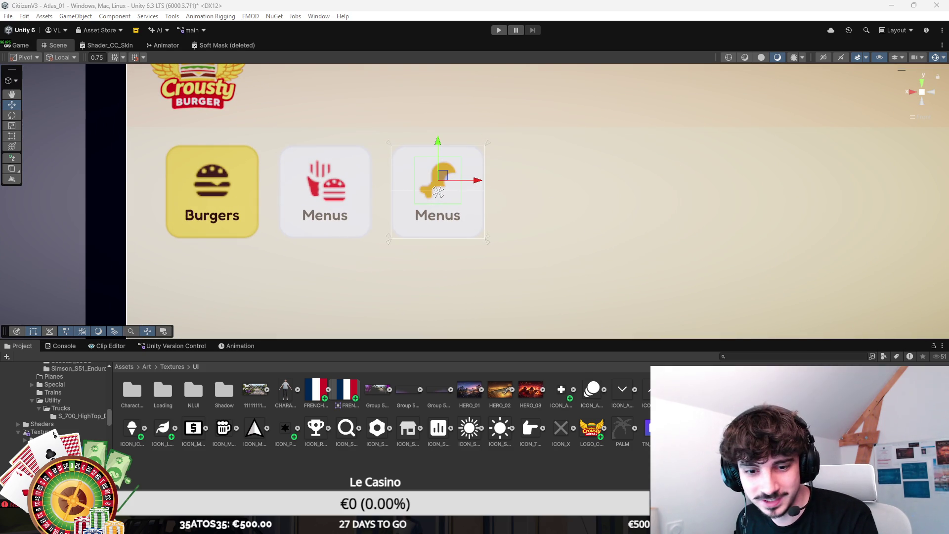
Relabel the copy 'Snacks' and duplicate it to create a fourth tile
{"action": "left_click", "coordinate": [438, 194]}
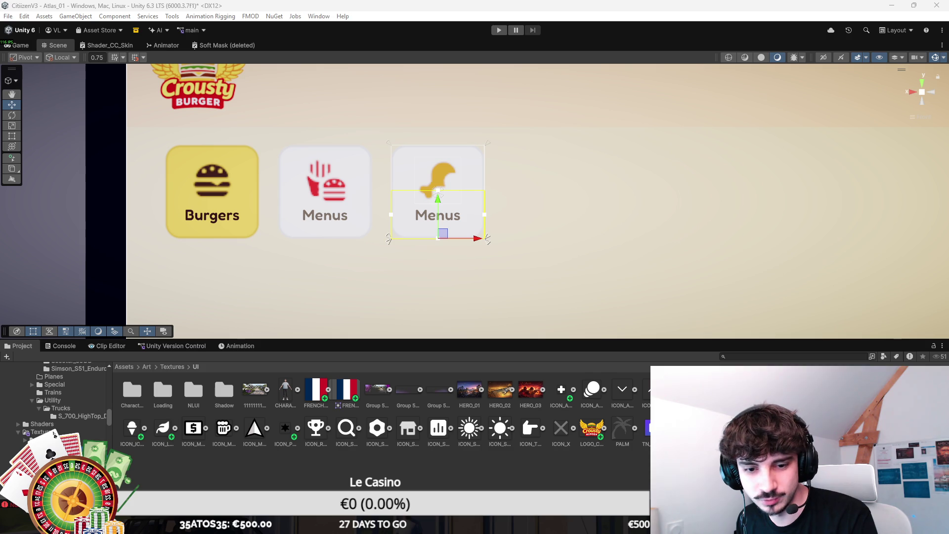
{"action": "type", "text": "Snacks"}
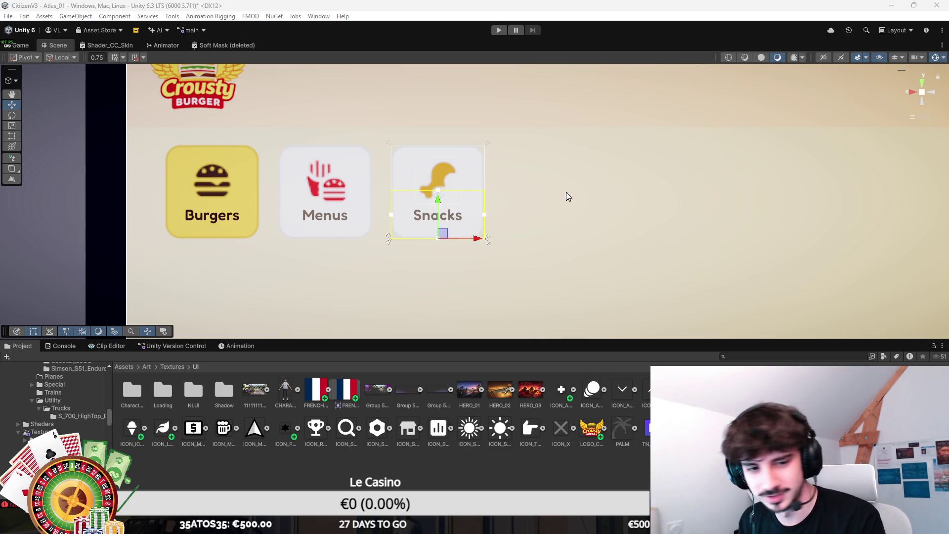
{"action": "left_click_drag", "start_coordinate": [583, 153], "coordinate": [605, 136]}
{"action": "key", "text": "ctrl+d"}
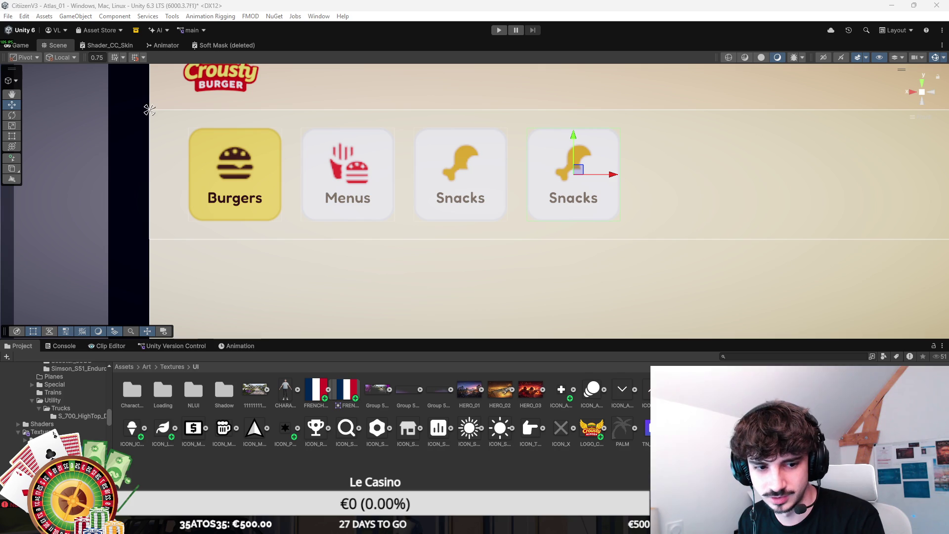
Save the scene, then clear the fourth card's Snacks icon image
{"action": "key", "text": "ctrl+s"}
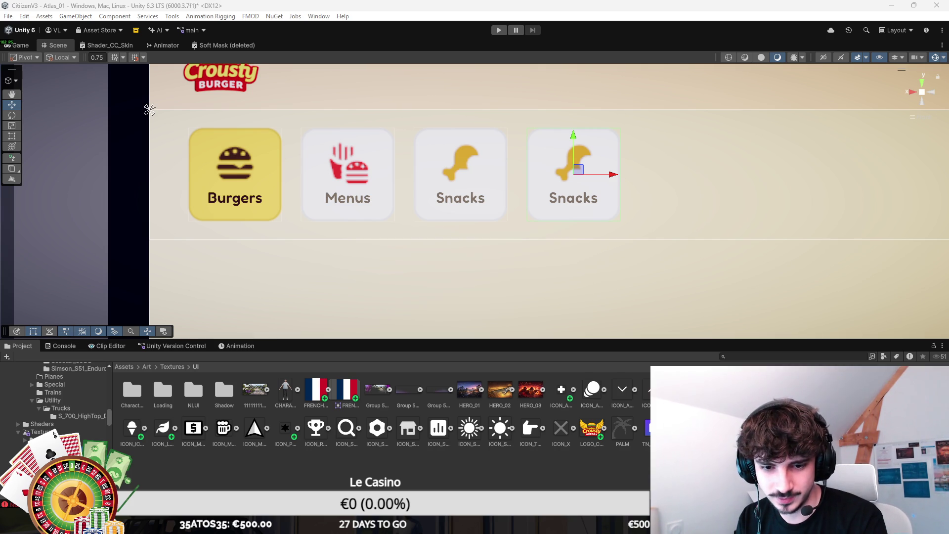
{"action": "left_click", "coordinate": [574, 175]}
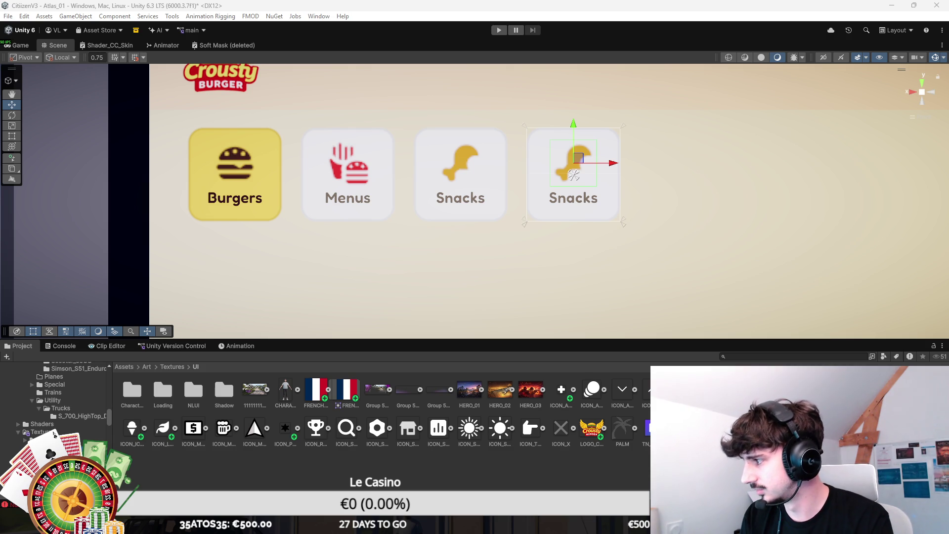
{"action": "key", "text": "Delete"}
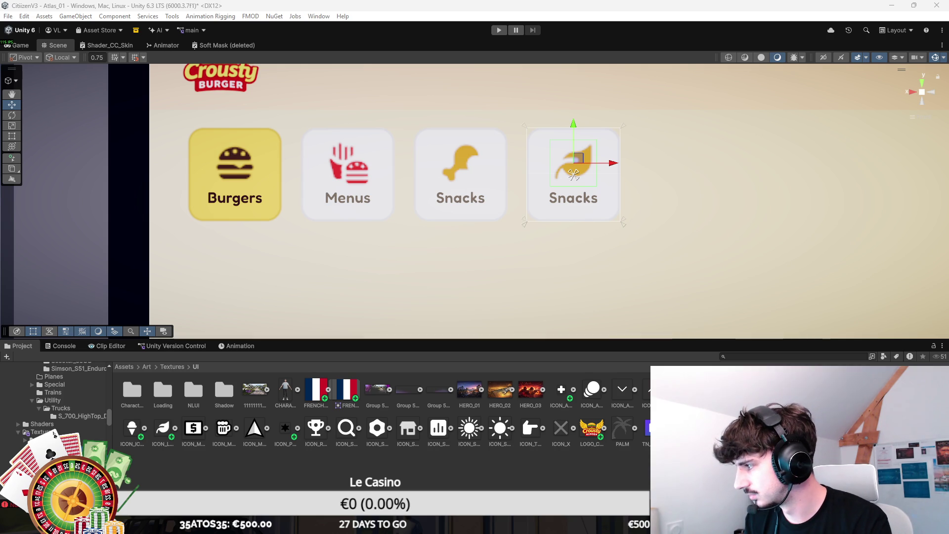
Relabel the fourth card 'Salades' and save the scene
{"action": "left_click", "coordinate": [574, 174]}
{"action": "type", "text": "Salades"}
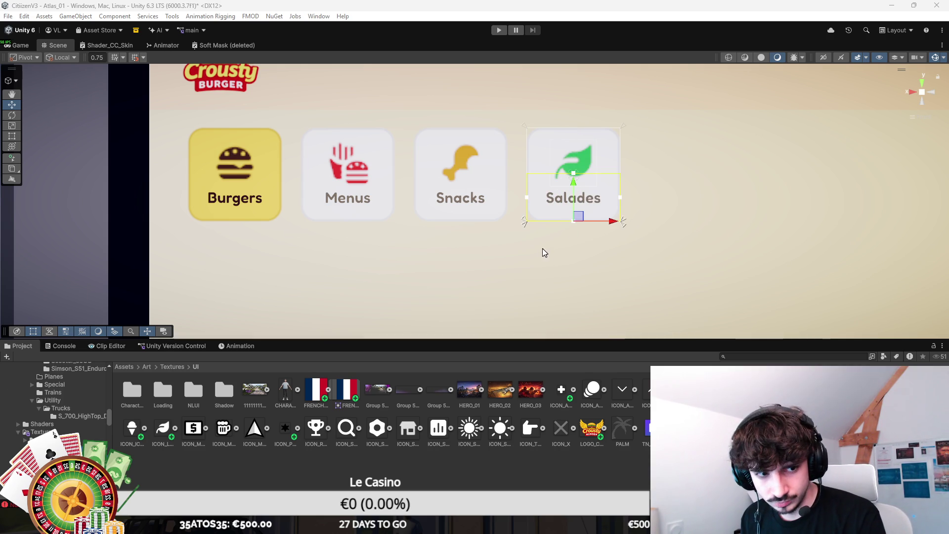
{"action": "left_click", "coordinate": [149, 110]}
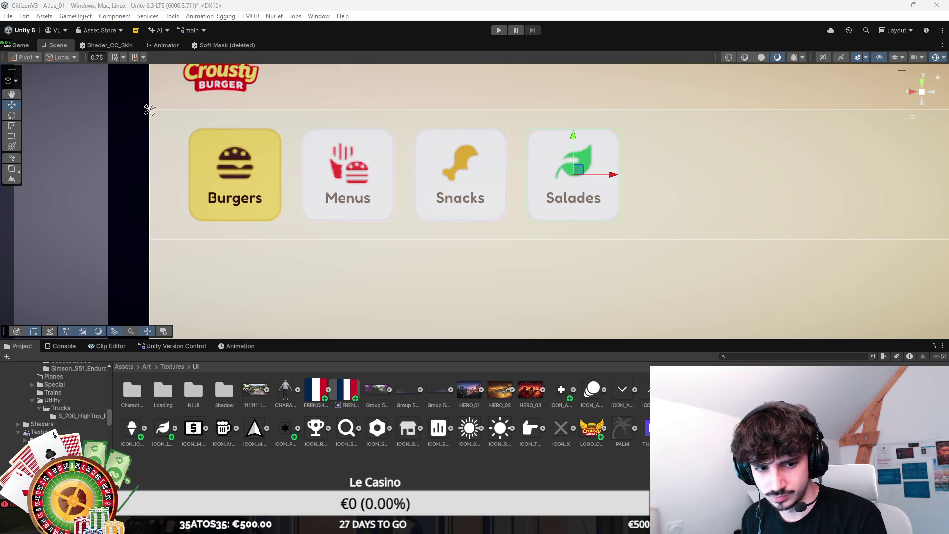
{"action": "key", "text": "ctrl+s"}
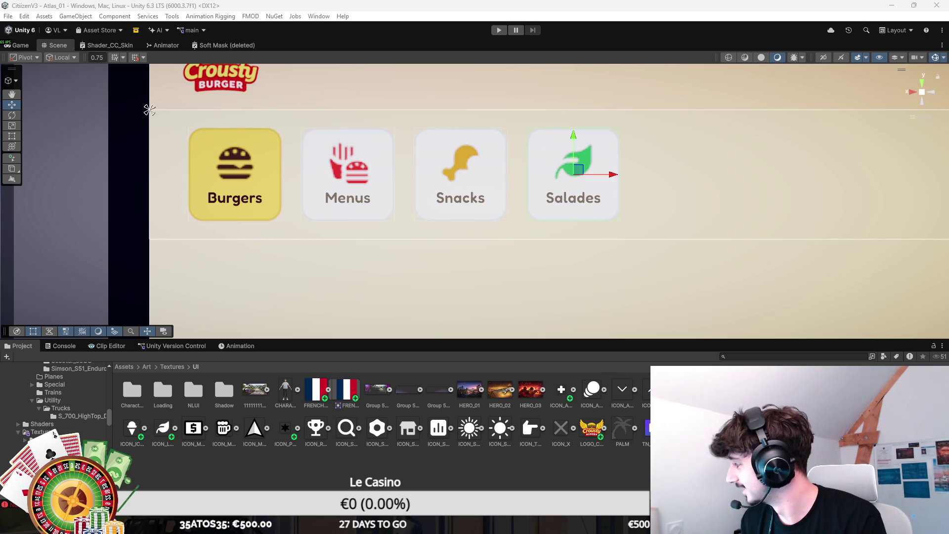
Duplicate the Salades card, swap the copy's leaf for a blue wine-glass icon, and duplicate it again
{"action": "key", "text": "ctrl+d"}
{"action": "left_click_drag", "start_coordinate": [435, 237], "coordinate": [264, 262]}
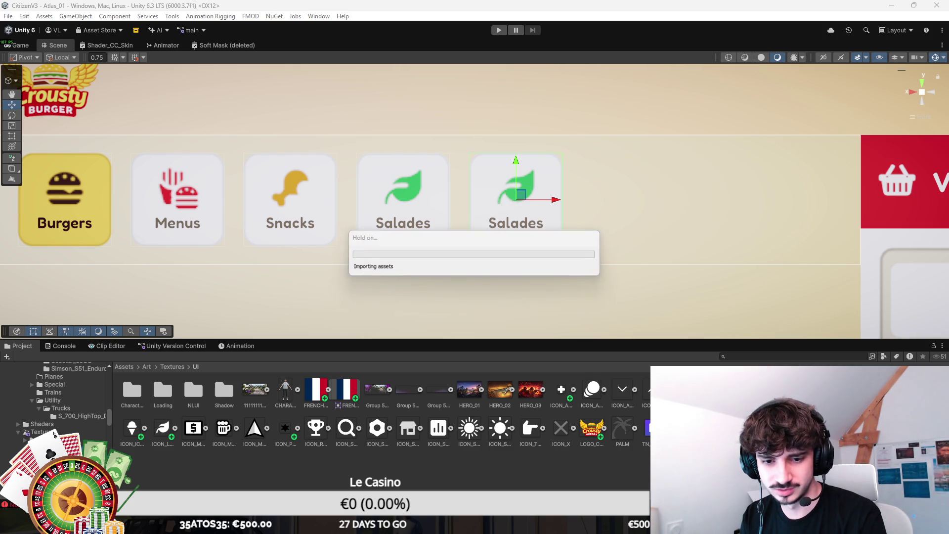
{"action": "left_click", "coordinate": [516, 200]}
{"action": "left_click", "coordinate": [516, 199]}
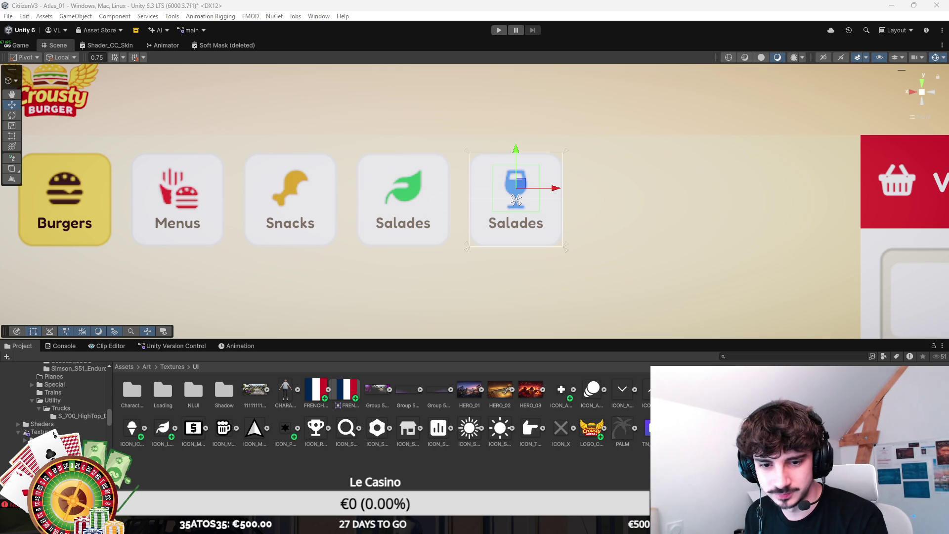
{"action": "key", "text": "ctrl+d"}
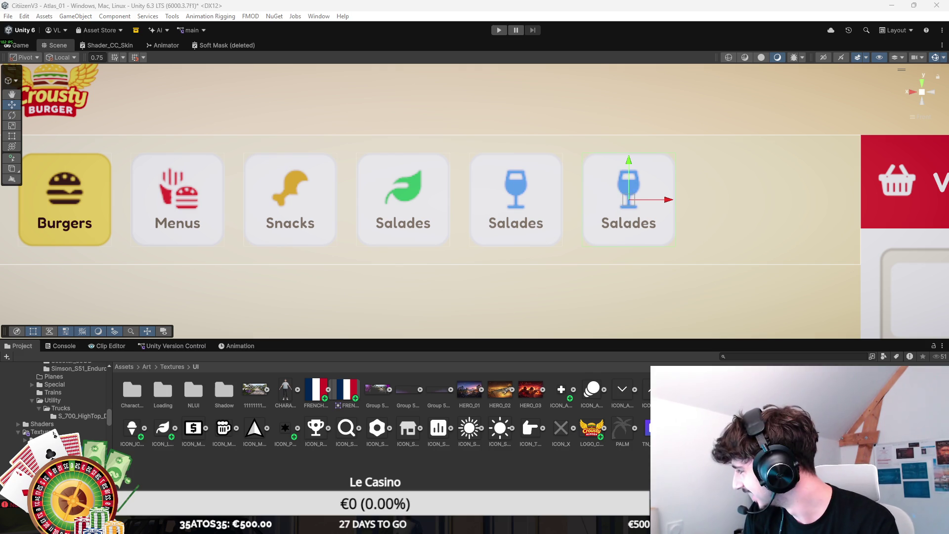
Swap the sixth card's glass icon for pink ice cream, relabel it 'Desserts', and save
{"action": "left_click", "coordinate": [629, 199]}
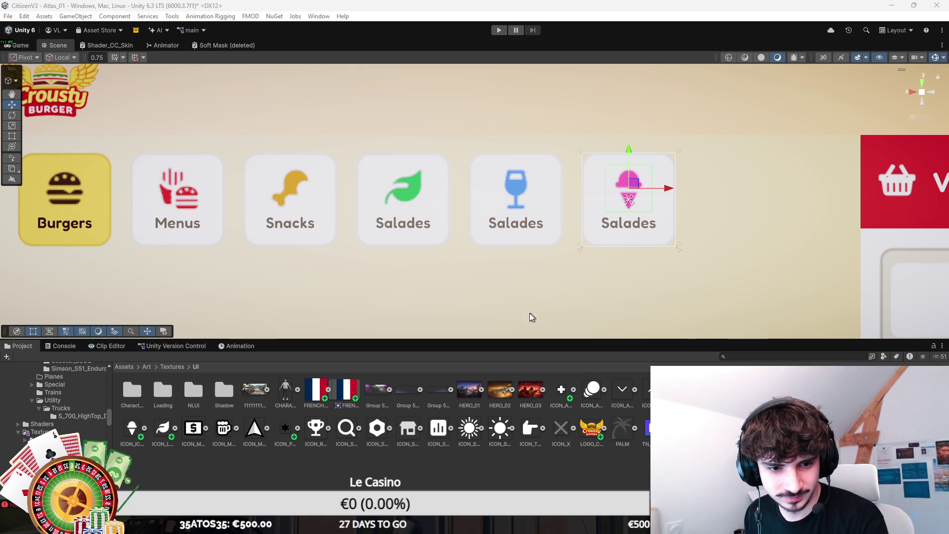
{"action": "left_click", "coordinate": [629, 200]}
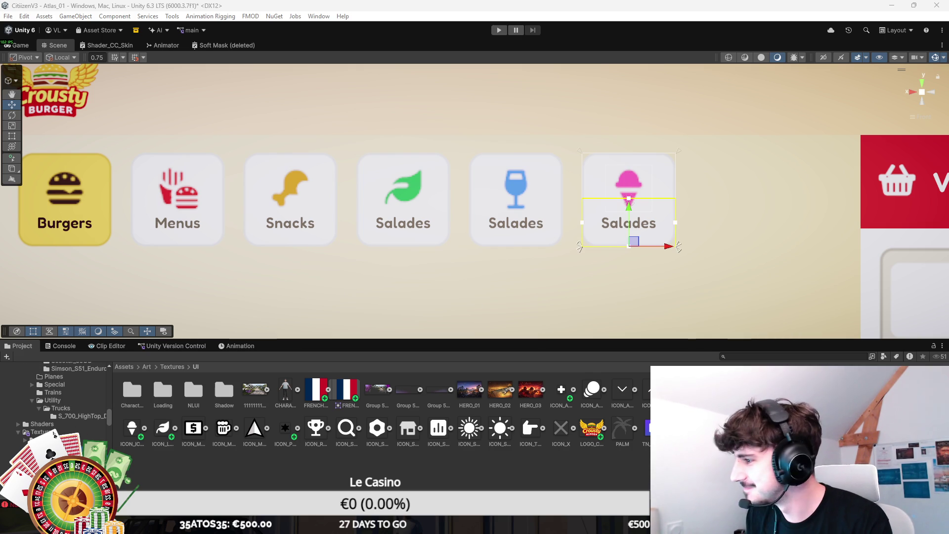
{"action": "type", "text": "Desserts"}
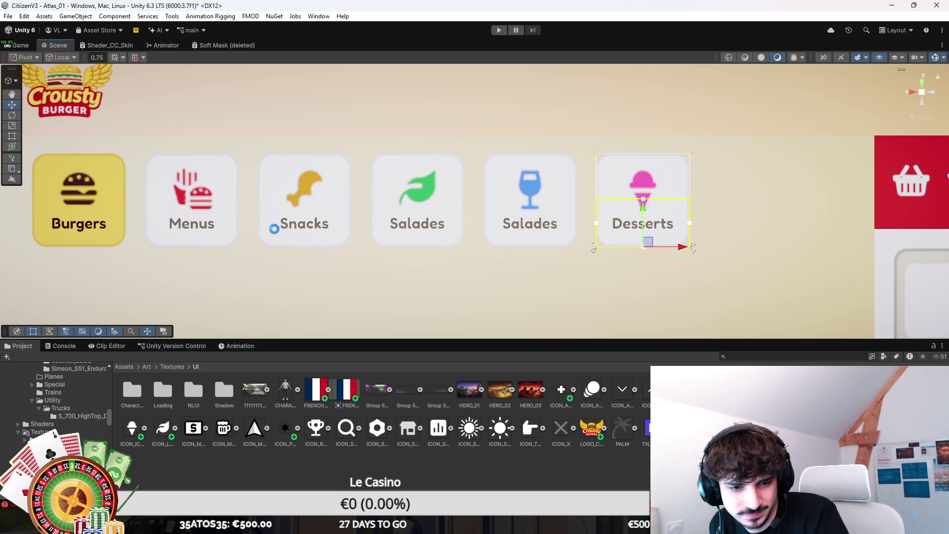
{"action": "key", "text": "ctrl+s"}
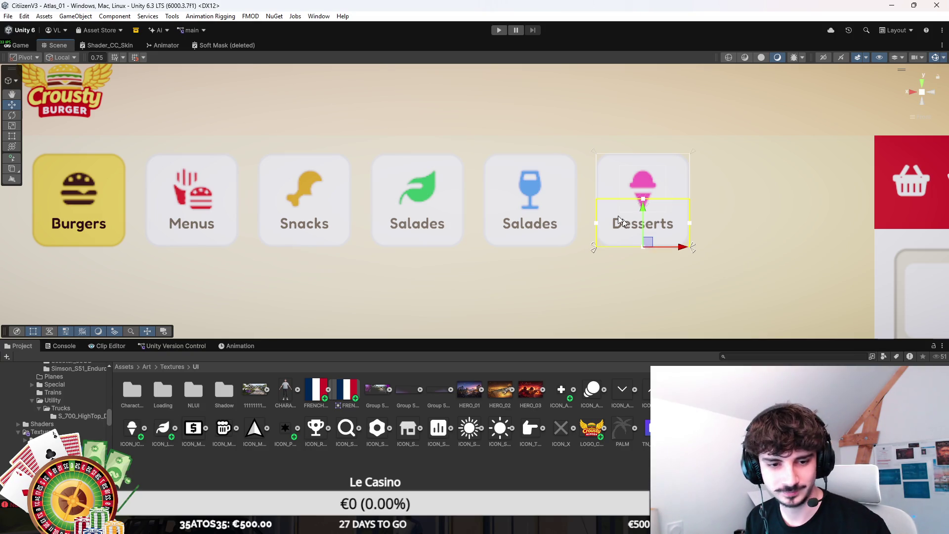
Zoom out the Scene view and enter Play mode to test the menu
{"action": "scroll", "coordinate": [523, 193], "scroll_direction": "down", "scroll_amount": 5}
{"action": "scroll", "coordinate": [584, 218], "scroll_direction": "down", "scroll_amount": 5}
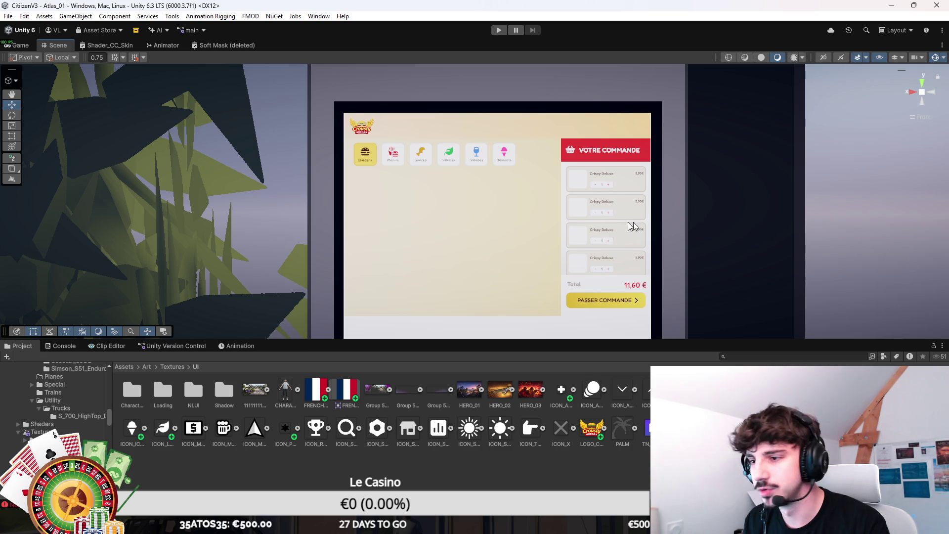
{"action": "scroll", "coordinate": [546, 207], "scroll_direction": "down", "scroll_amount": 2}
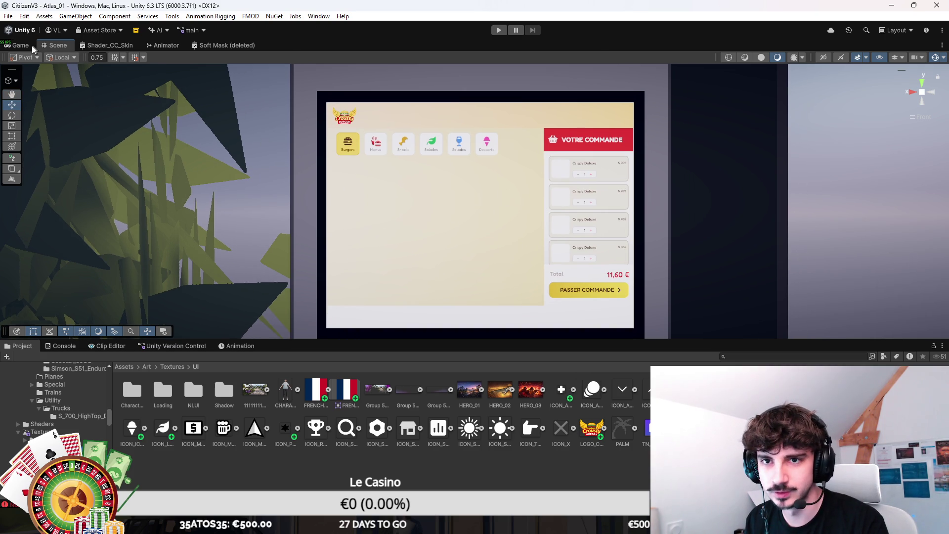
{"action": "left_click", "coordinate": [499, 31]}
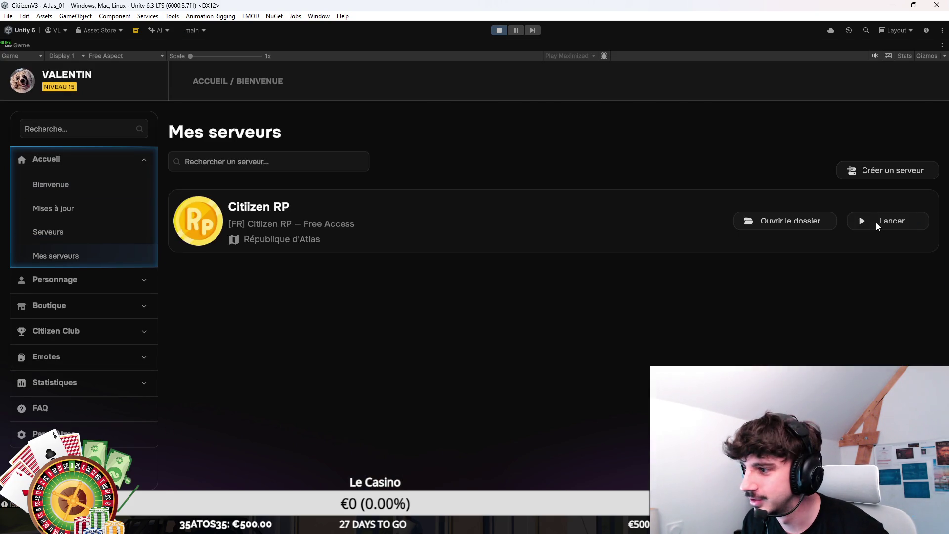
Join the server, pick a character, walk into Crousty Burger and open the kiosk menu
{"action": "left_click", "coordinate": [879, 226]}
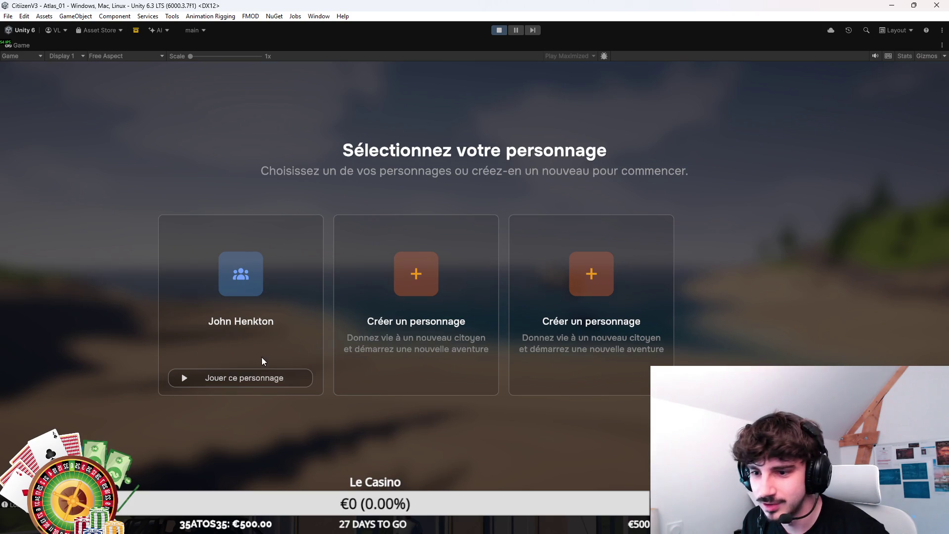
{"action": "left_click", "coordinate": [257, 377]}
{"action": "key", "text": "w"}
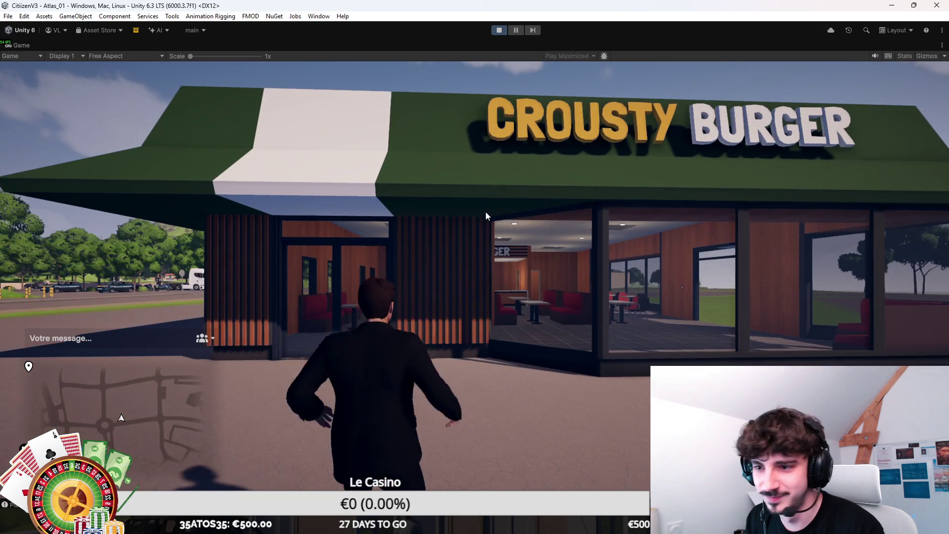
{"action": "key", "text": "w"}
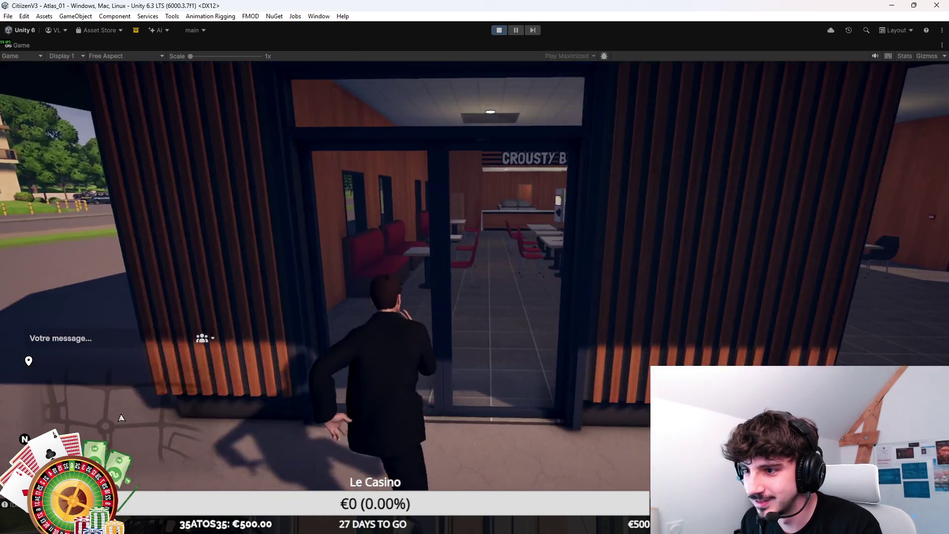
{"action": "key", "text": "w"}
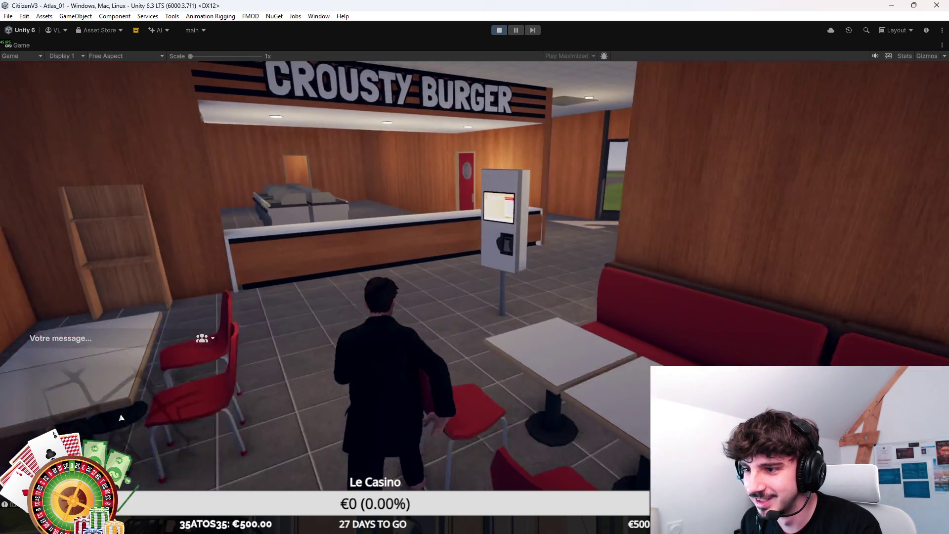
{"action": "key", "text": "e"}
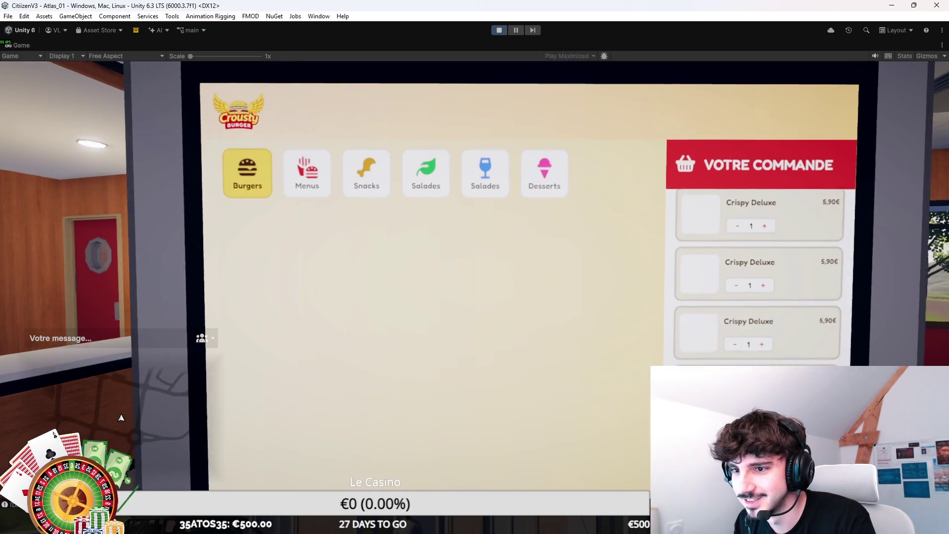
Exit the kiosk and run past the hospital to the gendarmerie cars in the car park
{"action": "scroll", "coordinate": [503, 290], "scroll_direction": "down", "scroll_amount": 1}
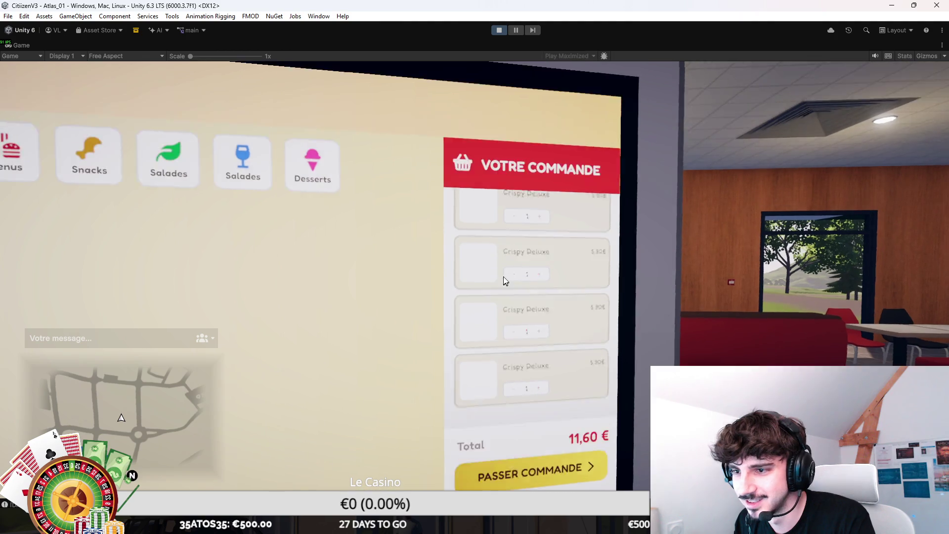
{"action": "scroll", "coordinate": [508, 267], "scroll_direction": "up", "scroll_amount": 1}
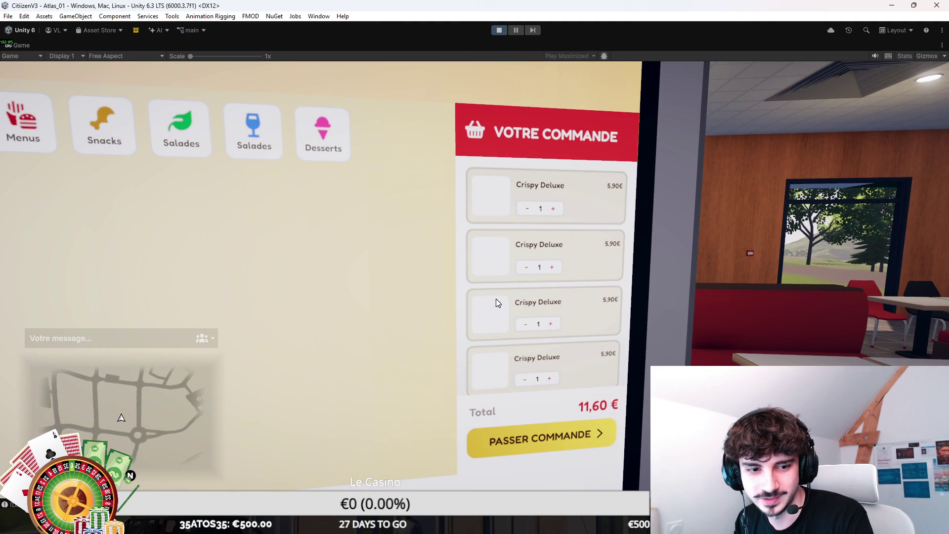
{"action": "scroll", "coordinate": [497, 302], "scroll_direction": "up", "scroll_amount": 1}
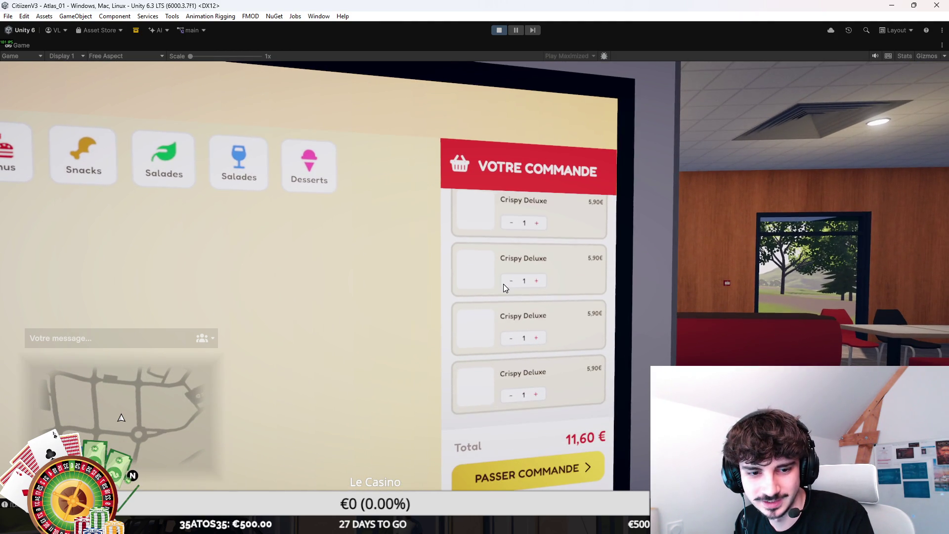
{"action": "key", "text": "Escape"}
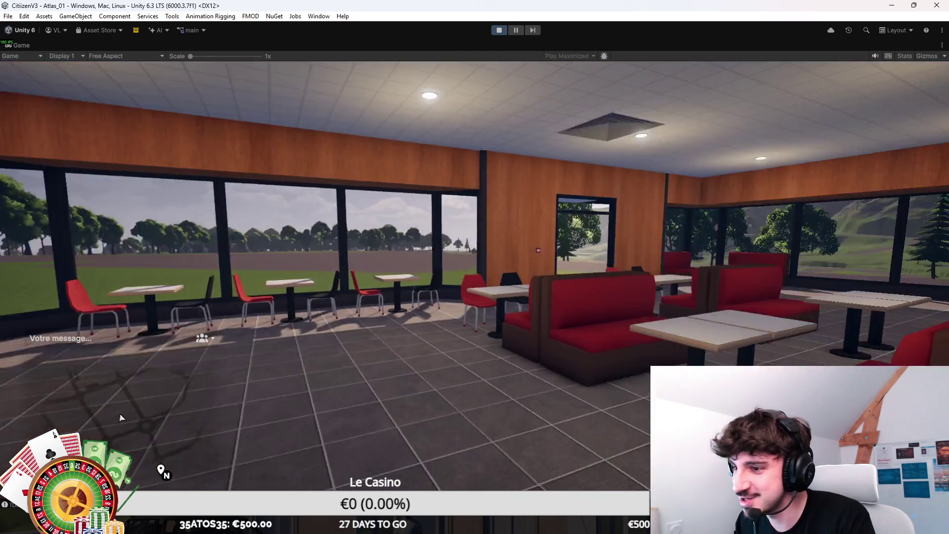
{"action": "key", "text": "w"}
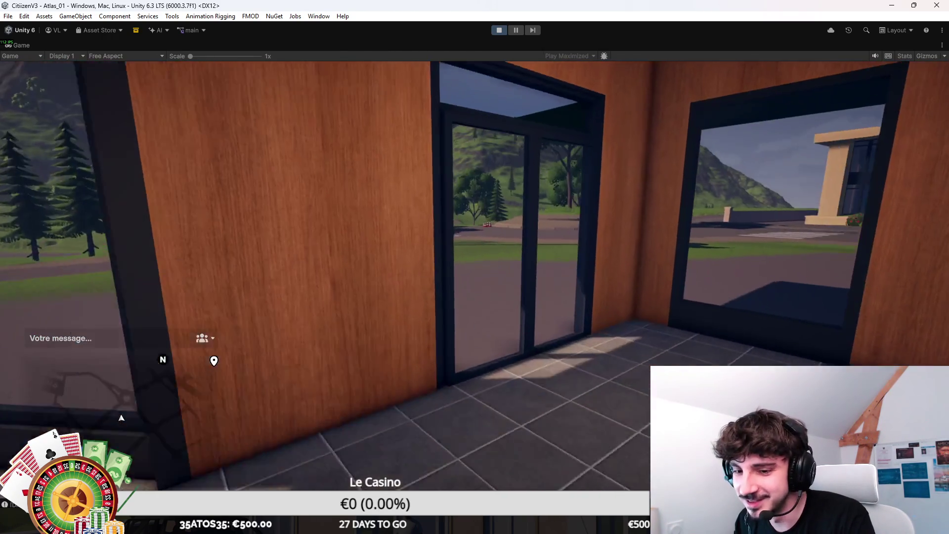
{"action": "key", "text": "w"}
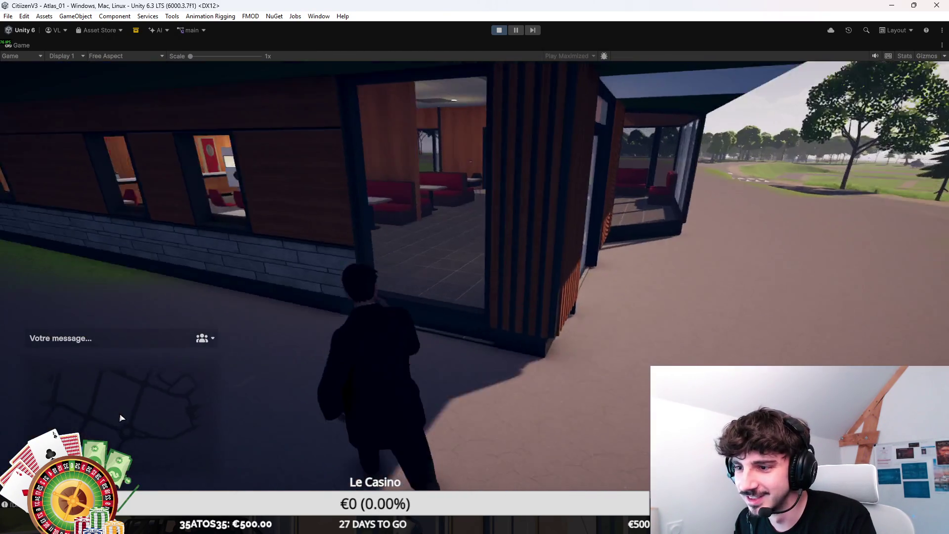
{"action": "key", "text": "w"}
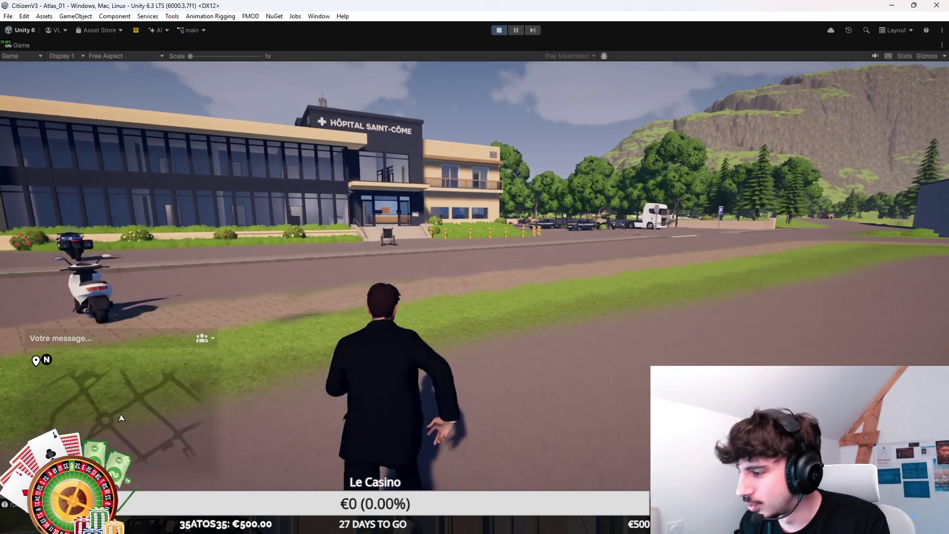
{"action": "key", "text": "w"}
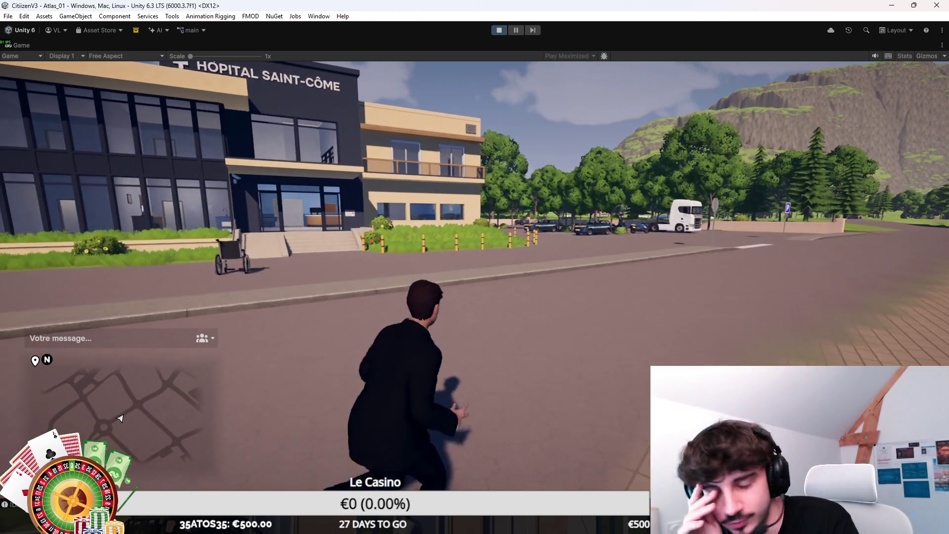
{"action": "key", "text": "w"}
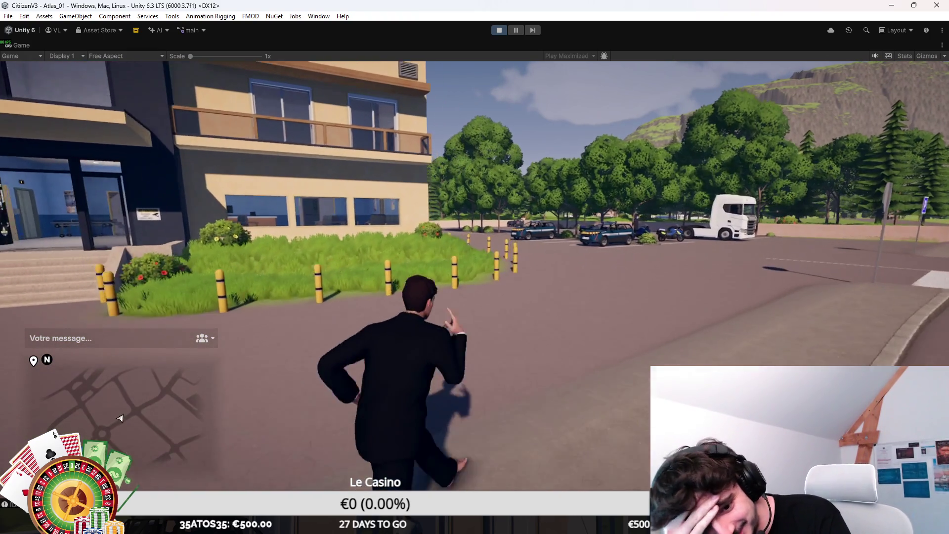
{"action": "key", "text": "w"}
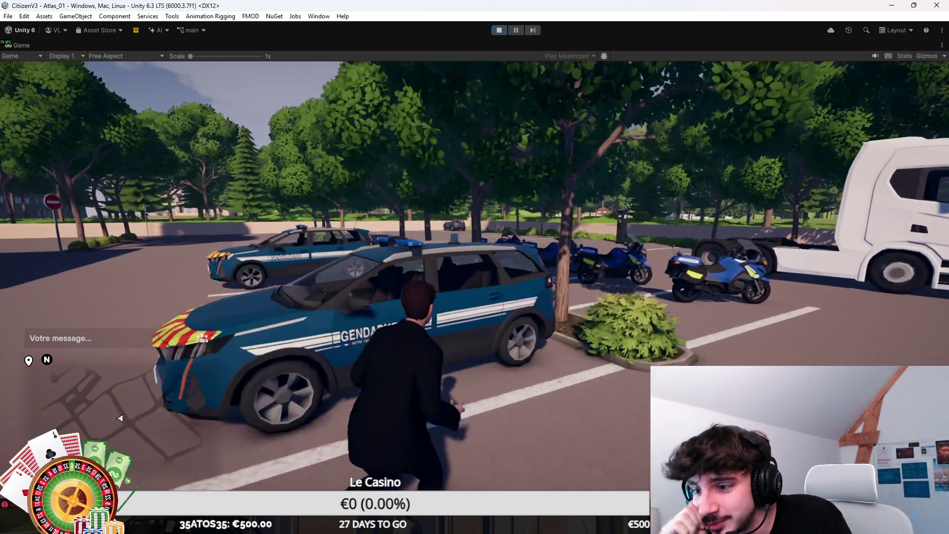
Enter the gendarmerie car, turn on its blue roof lights, and drive out past the stop sign
{"action": "key", "text": "e"}
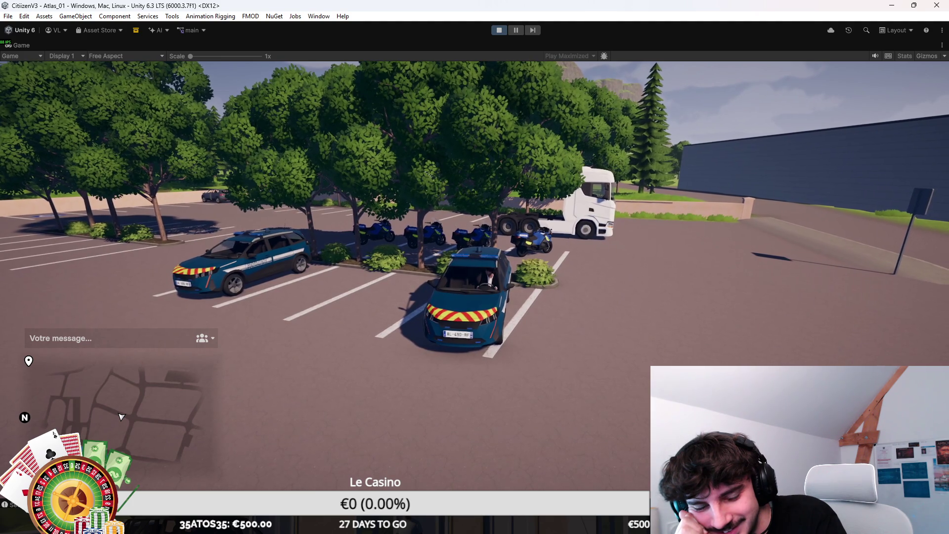
{"action": "key", "text": "e"}
{"action": "key", "text": "w"}
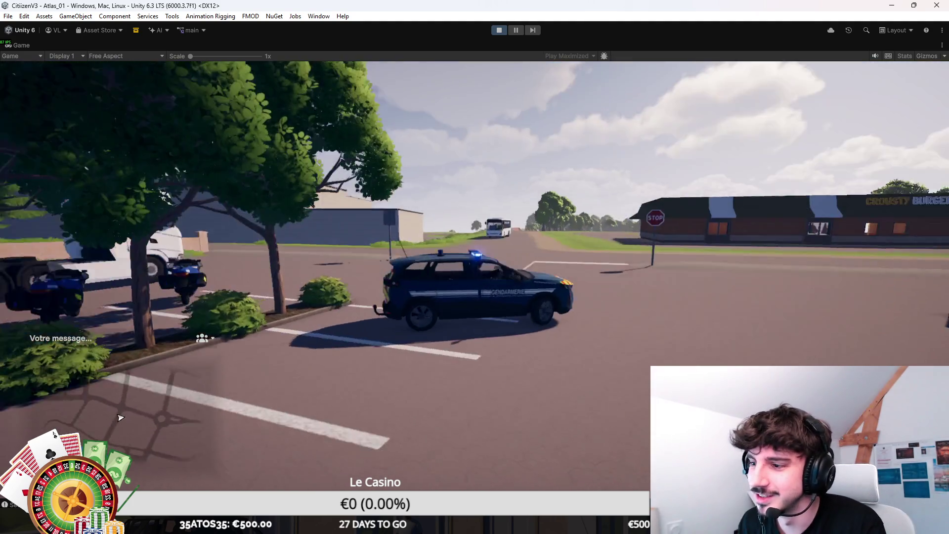
{"action": "key", "text": "d"}
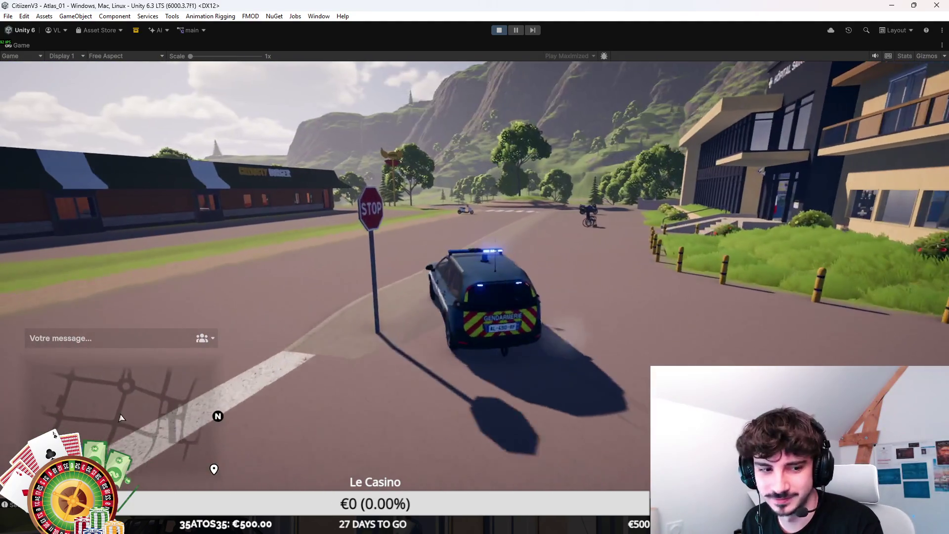
Drift around the roundabout and drive into the village past the Tabac and Bar
{"action": "key", "text": "a"}
{"action": "key", "text": "w"}
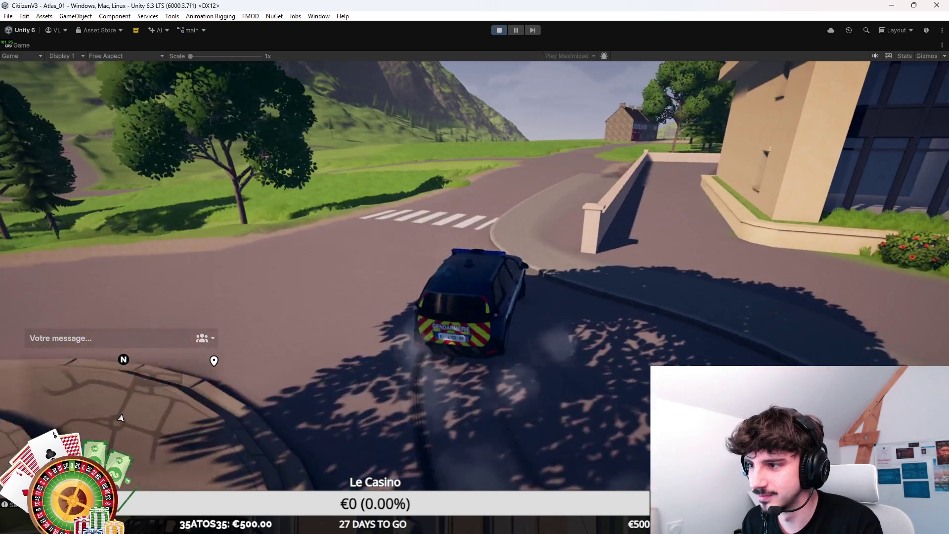
{"action": "key", "text": "w"}
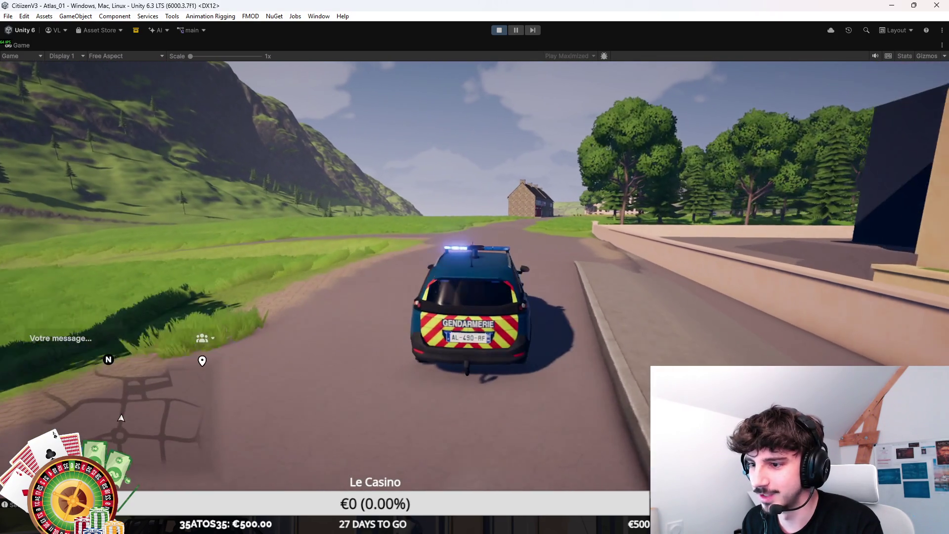
{"action": "key", "text": "w"}
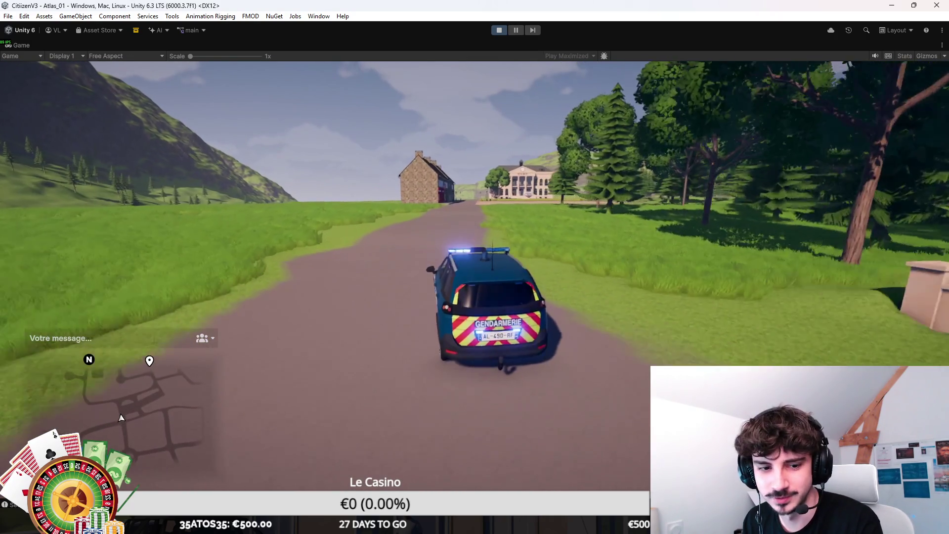
{"action": "key", "text": "w"}
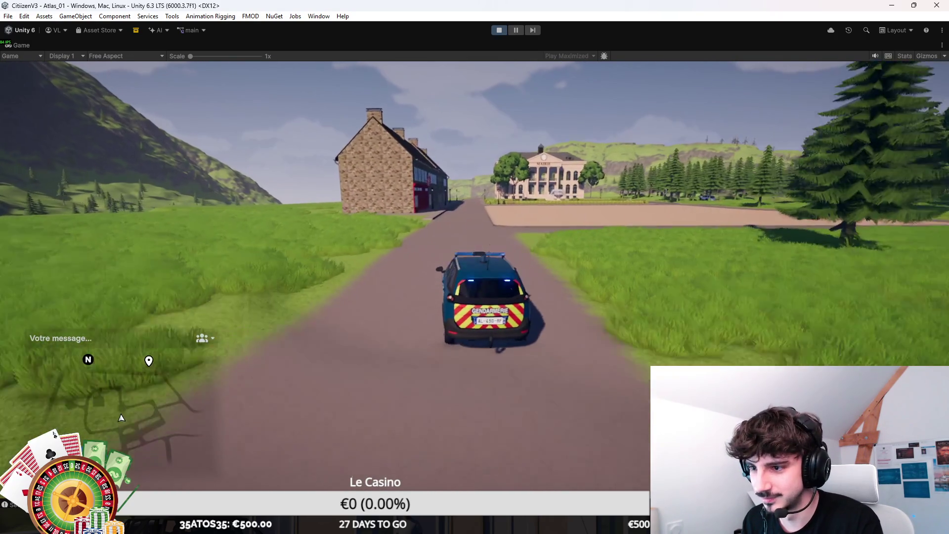
{"action": "key", "text": "w"}
Turn right at the town hall, left onto the cross road, then right at the intersection
{"action": "key", "text": "w"}
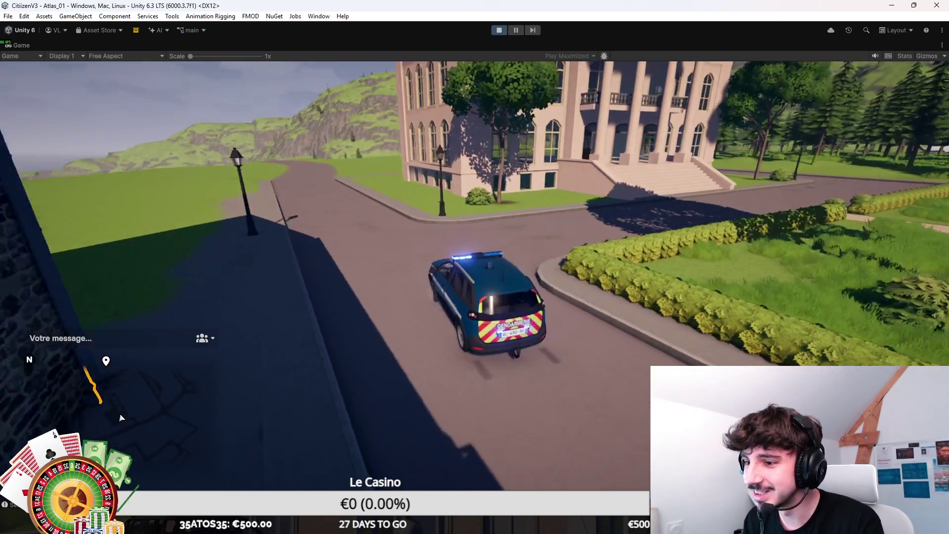
{"action": "key", "text": "d"}
{"action": "key", "text": "w"}
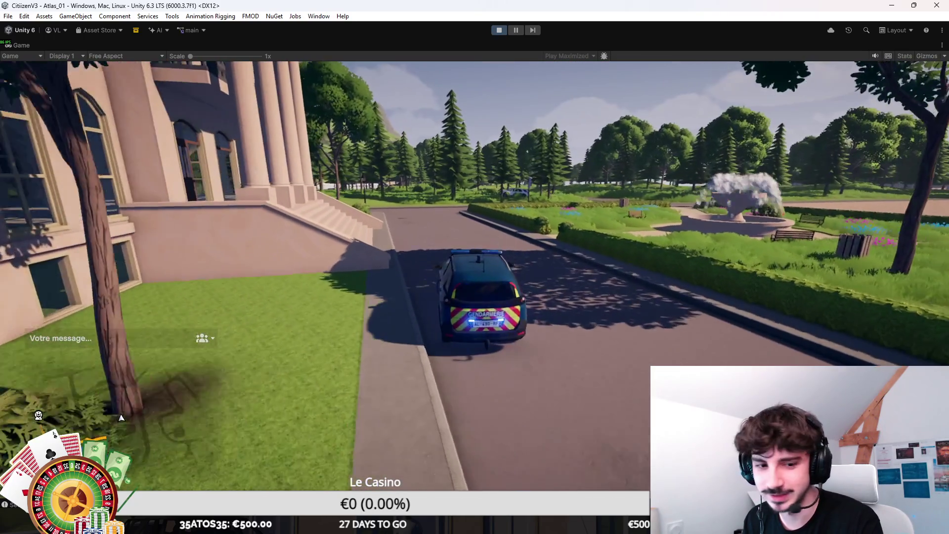
{"action": "key", "text": "w"}
{"action": "key", "text": "a"}
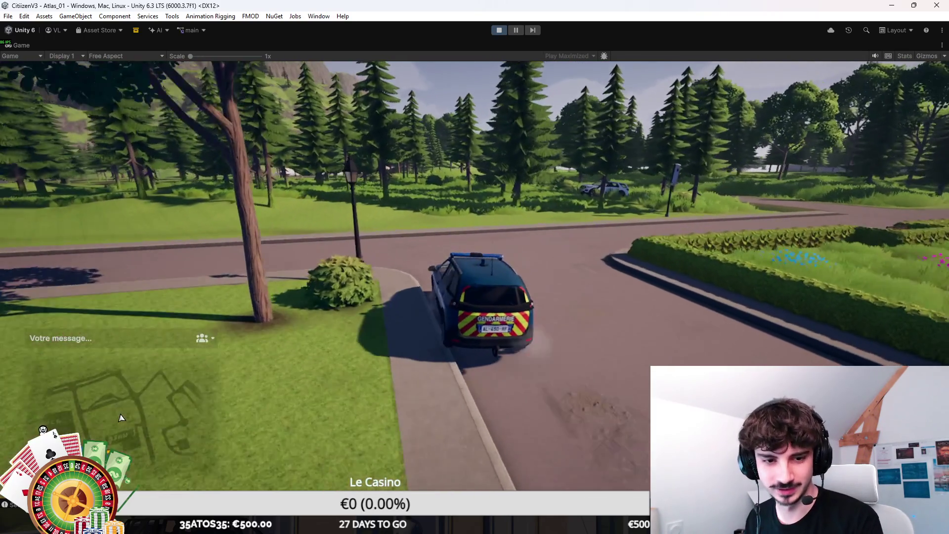
{"action": "key", "text": "w"}
{"action": "key", "text": "a"}
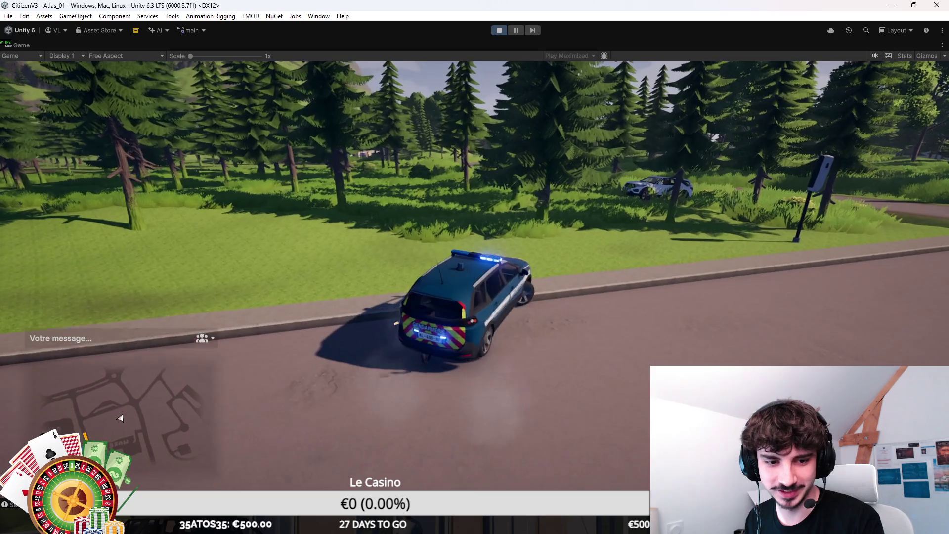
{"action": "key", "text": "w"}
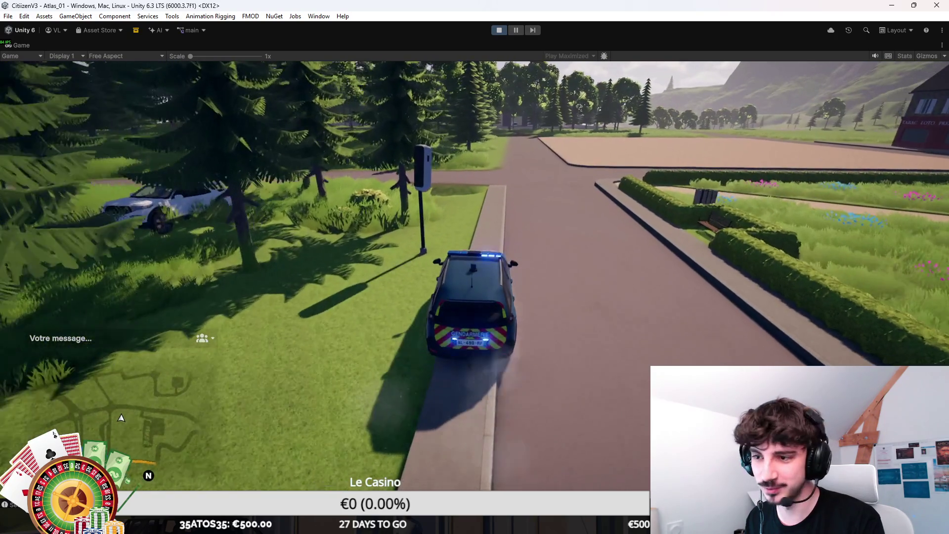
{"action": "key", "text": "w"}
{"action": "key", "text": "d"}
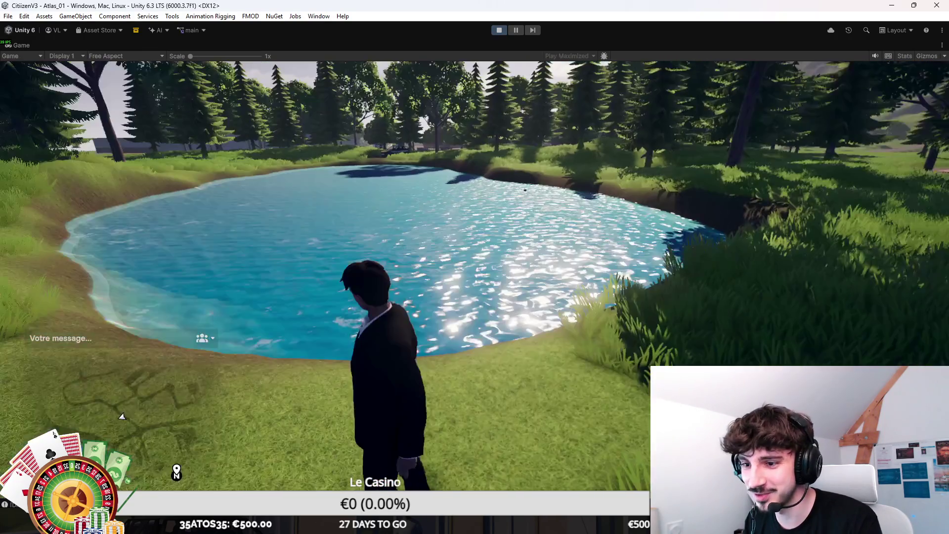
Swim across the lake, equip the Rivage One fishing rod from the inventory, and walk to the shore
{"action": "key", "text": "w"}
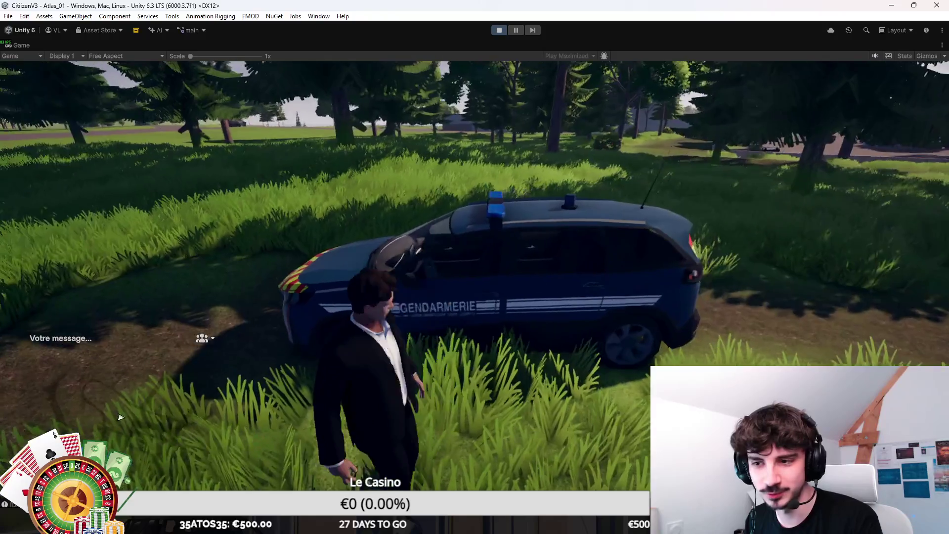
{"action": "key", "text": "Tab"}
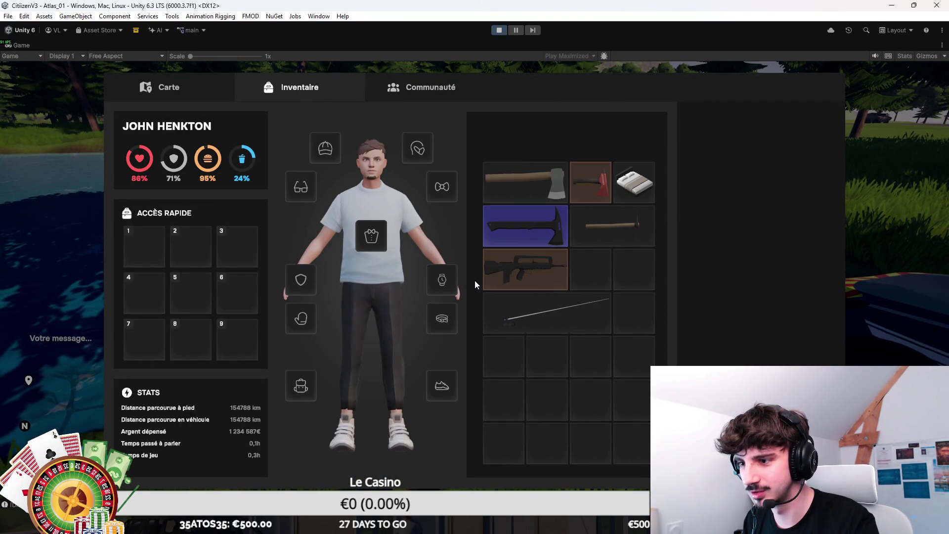
{"action": "right_click", "coordinate": [543, 306]}
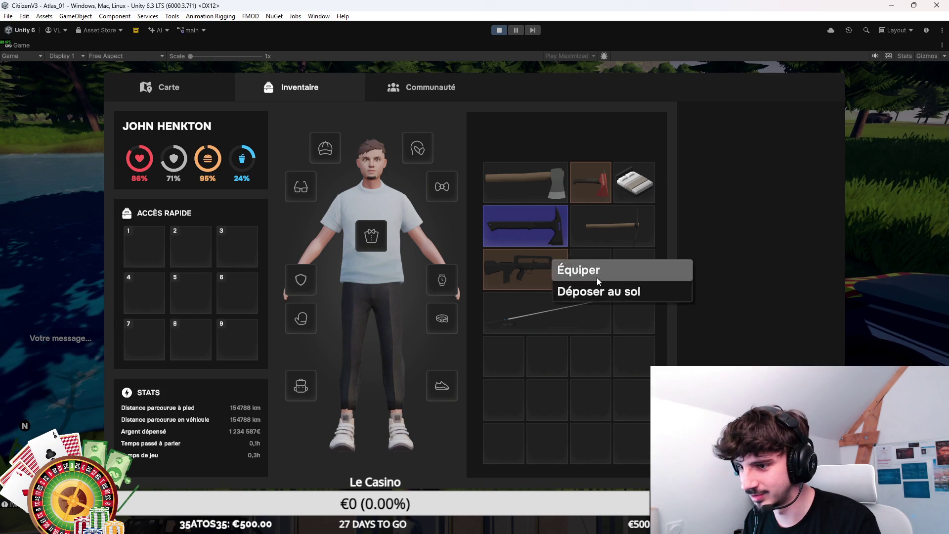
{"action": "left_click", "coordinate": [596, 275]}
{"action": "key", "text": "w"}
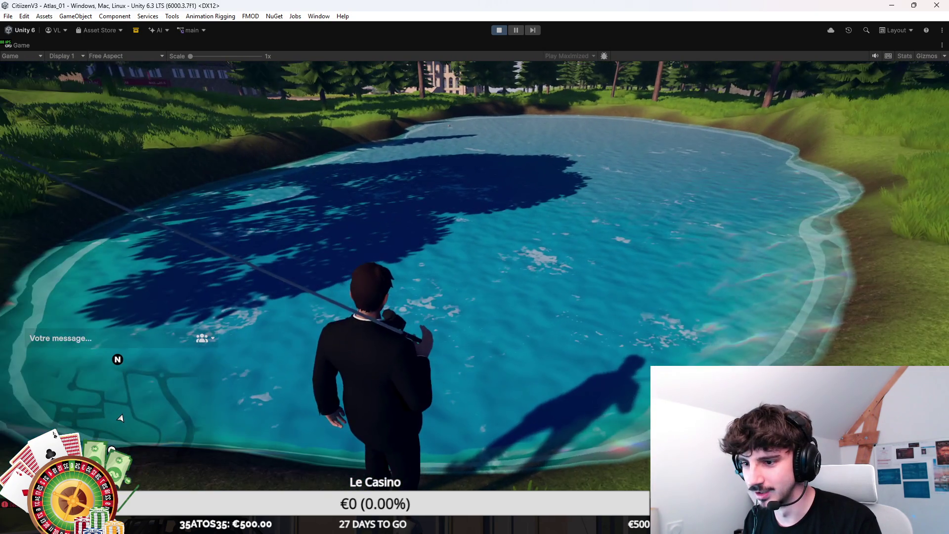
Cast and reel in the fishing line, then swap the rod for the red axe via Équiper
{"action": "left_click", "coordinate": [120, 419]}
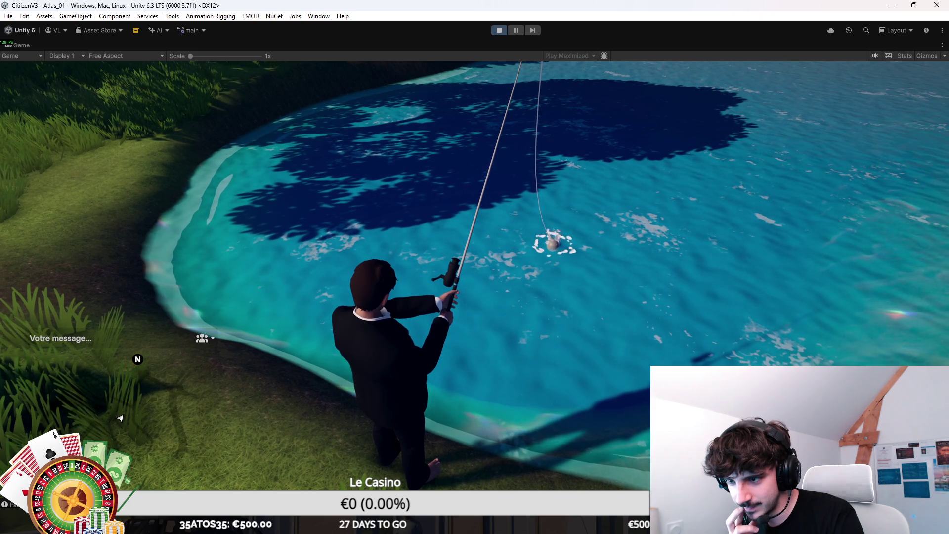
{"action": "left_click", "coordinate": [121, 419]}
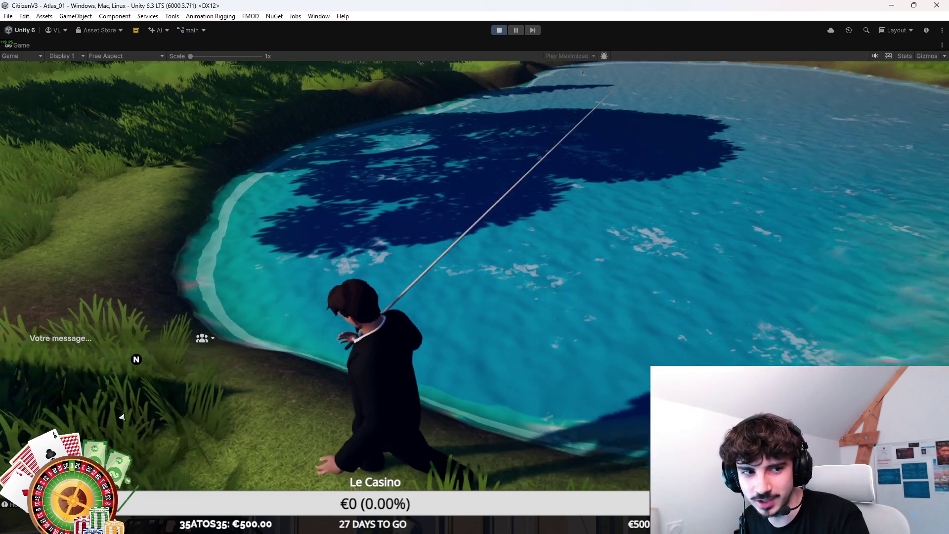
{"action": "key", "text": "Tab"}
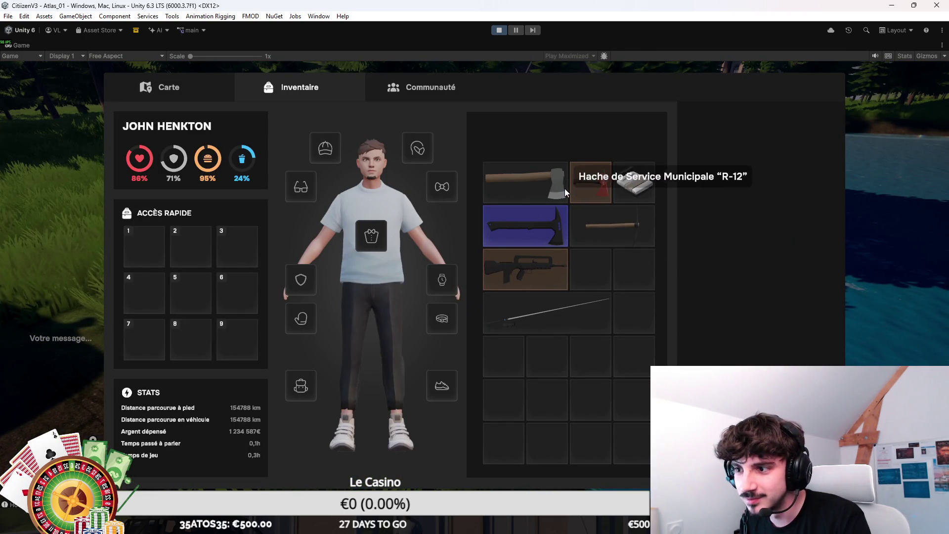
{"action": "right_click", "coordinate": [603, 178]}
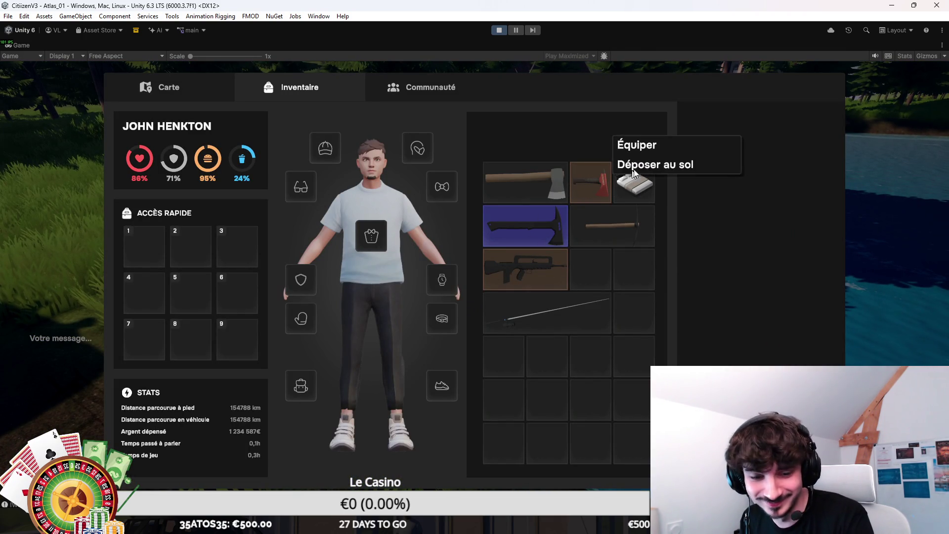
{"action": "left_click", "coordinate": [656, 144]}
{"action": "key", "text": "Tab"}
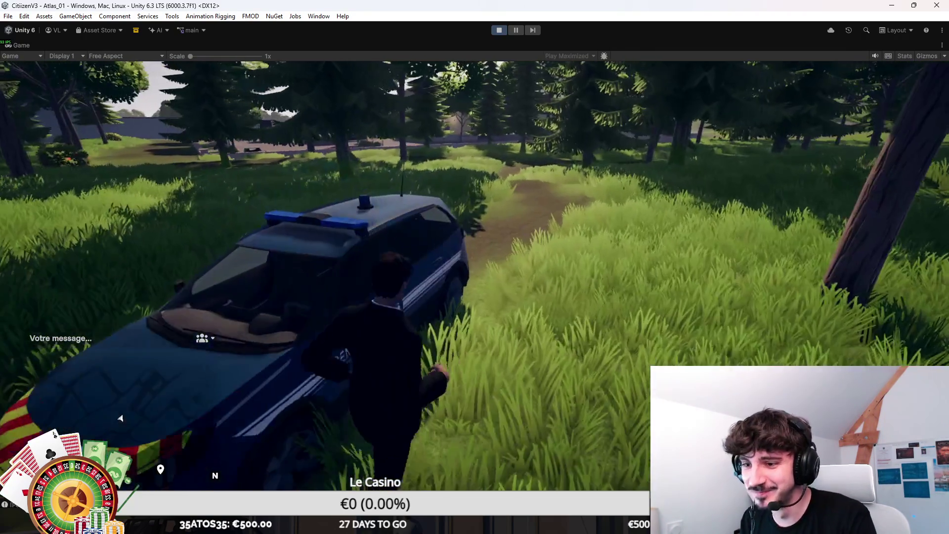
Run down the forest path and across the parking lot toward the parked police motorcycles
{"action": "key", "text": "w"}
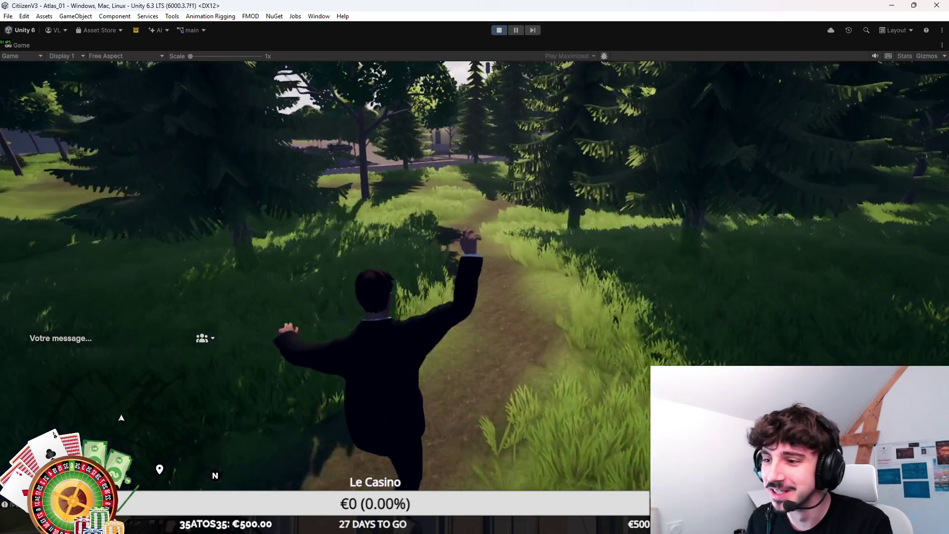
{"action": "key", "text": "w"}
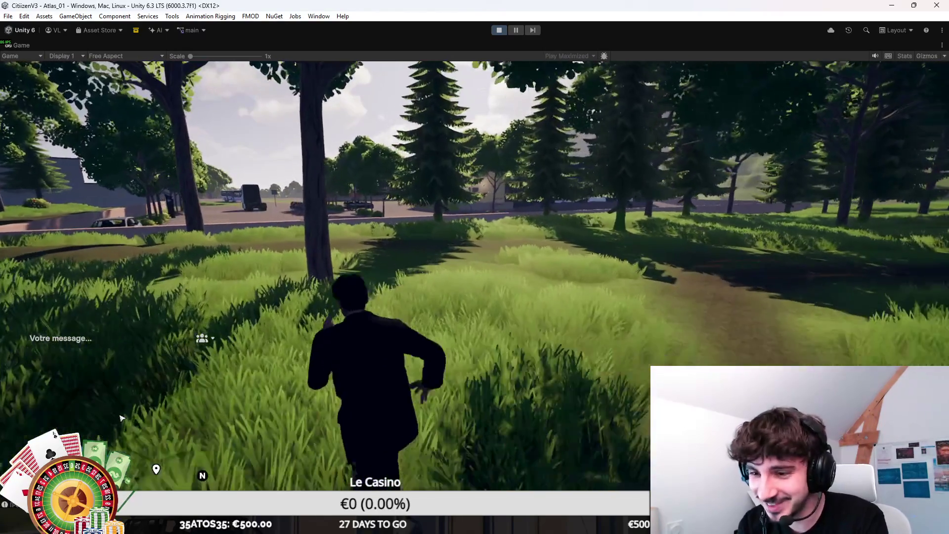
{"action": "key", "text": "w"}
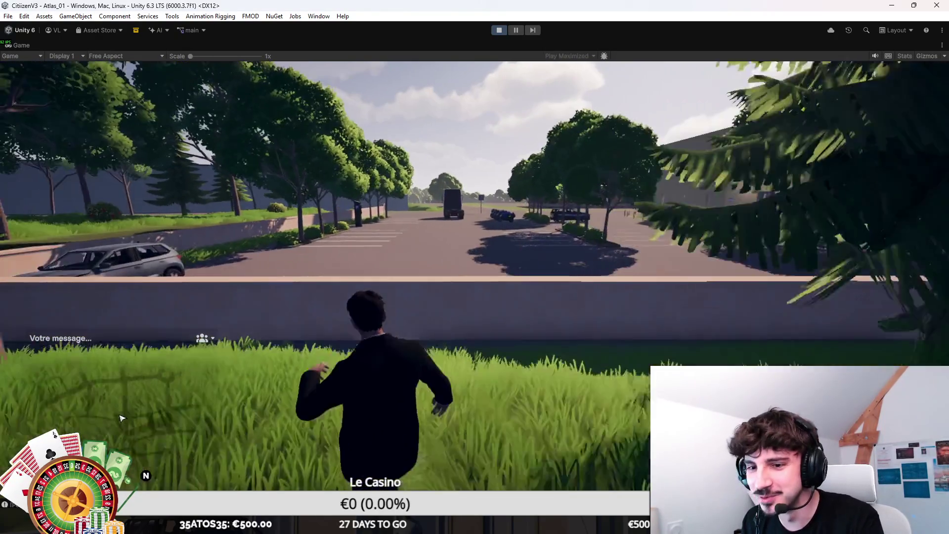
{"action": "key", "text": "w"}
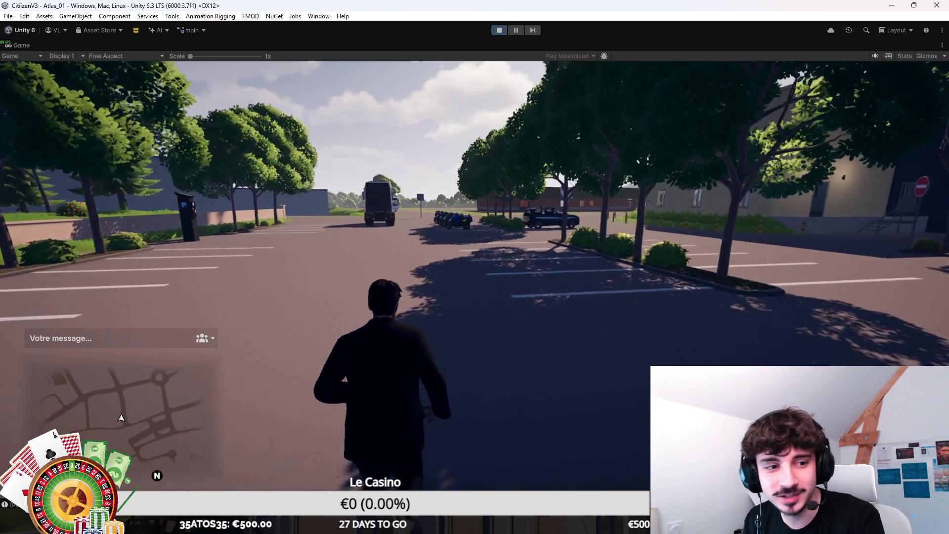
{"action": "key", "text": "w"}
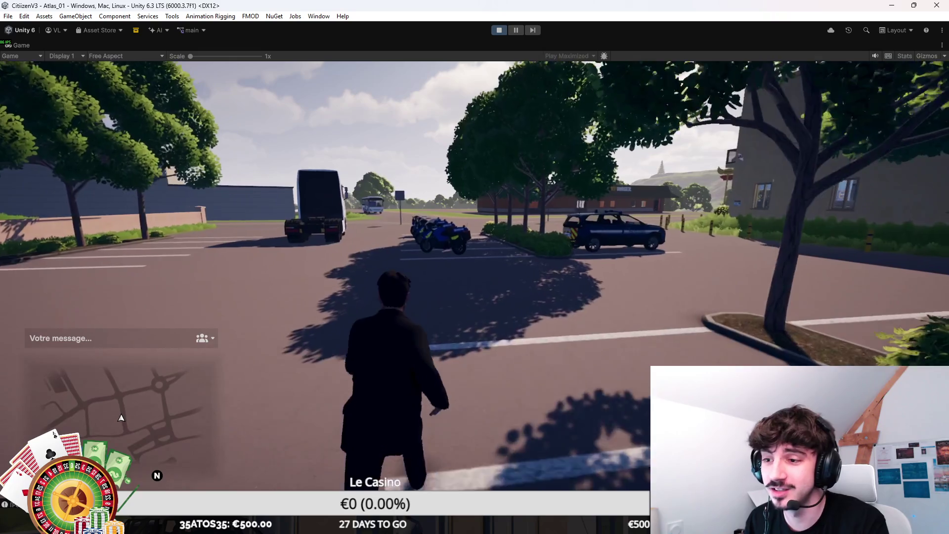
{"action": "key", "text": "w"}
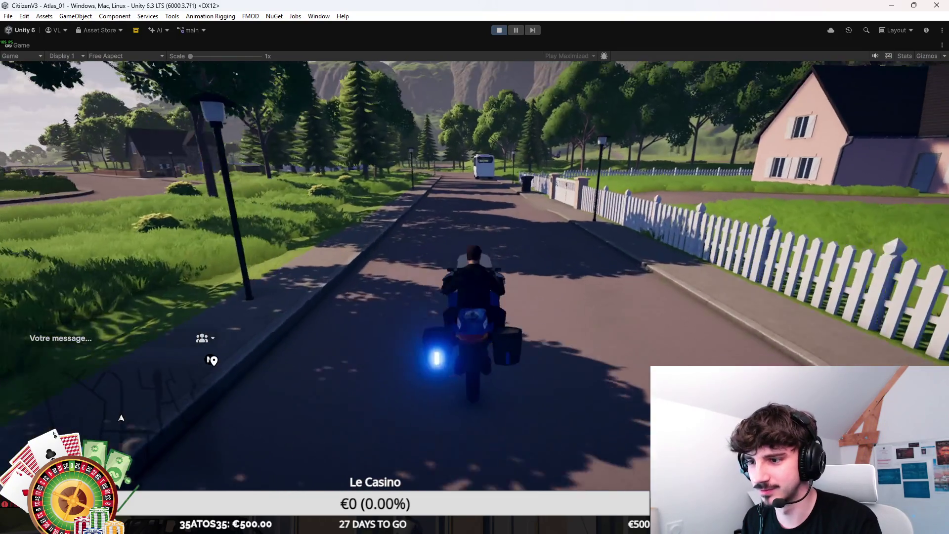
Ride the motorcycle past the bus, down a side street, and left past the crosswalk
{"action": "key", "text": "a"}
{"action": "key", "text": "a"}
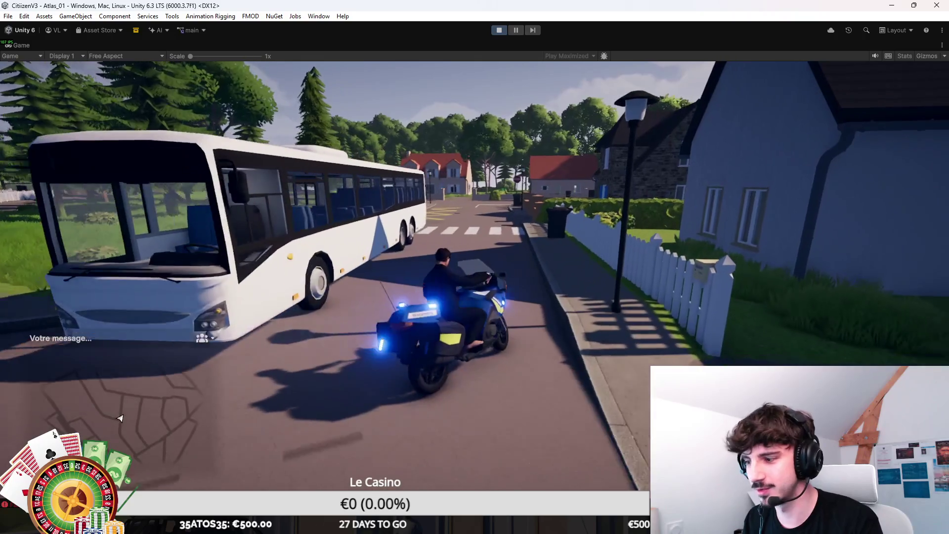
{"action": "key", "text": "w"}
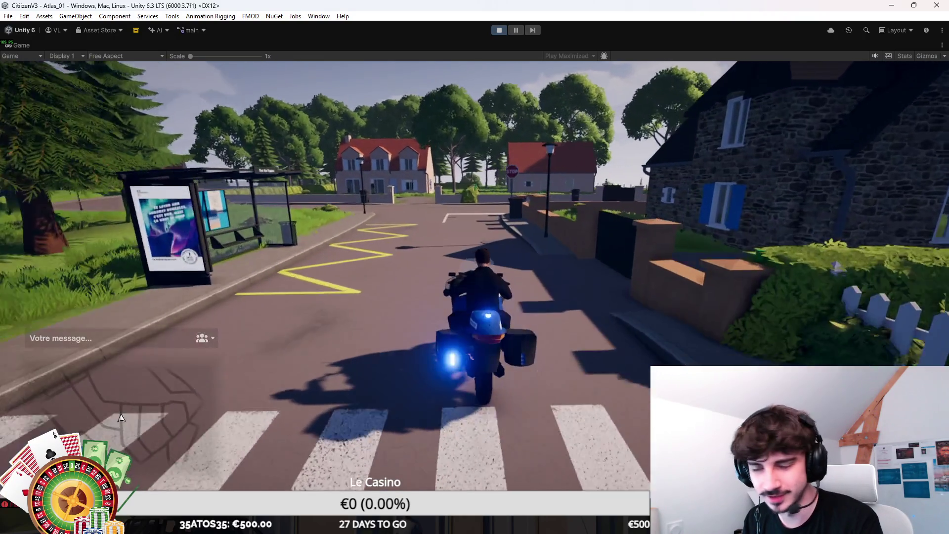
{"action": "key", "text": "d"}
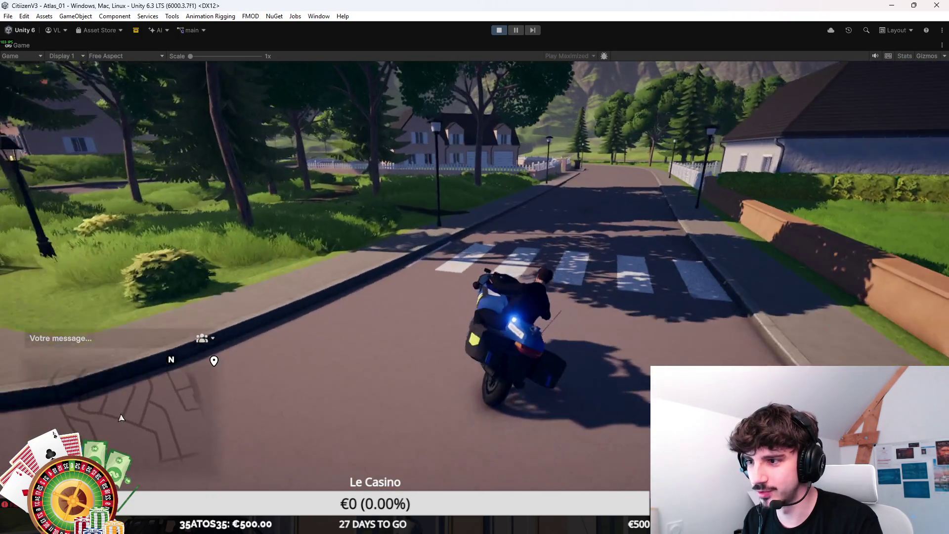
{"action": "key", "text": "w"}
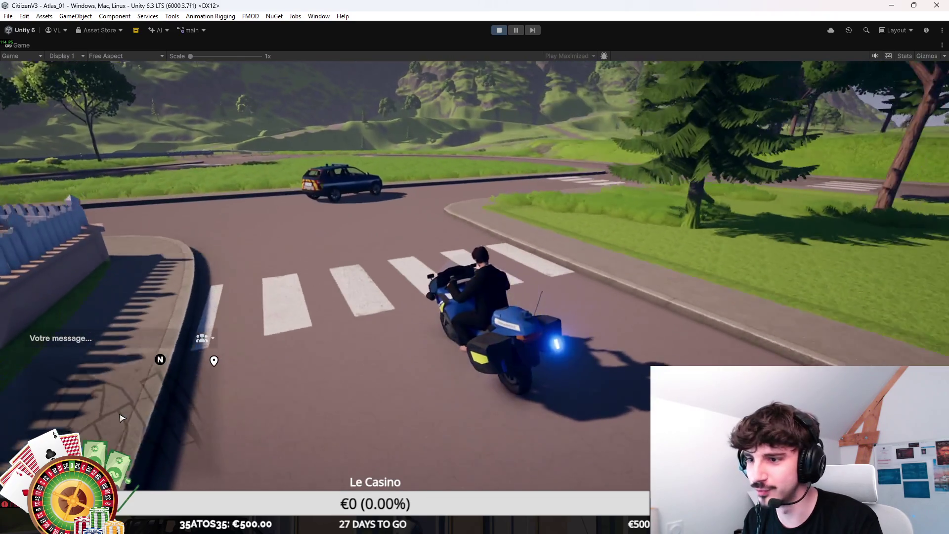
{"action": "key", "text": "a"}
{"action": "key", "text": "a"}
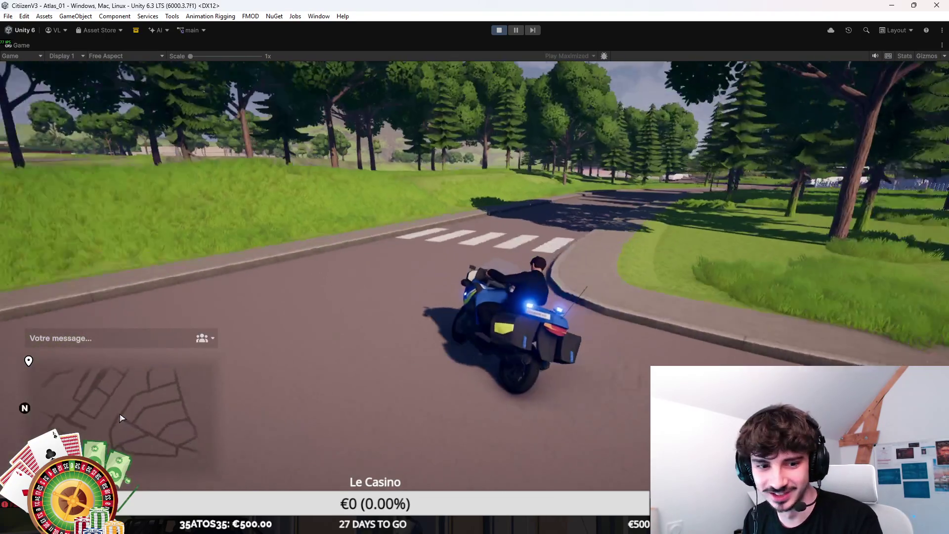
{"action": "key", "text": "a"}
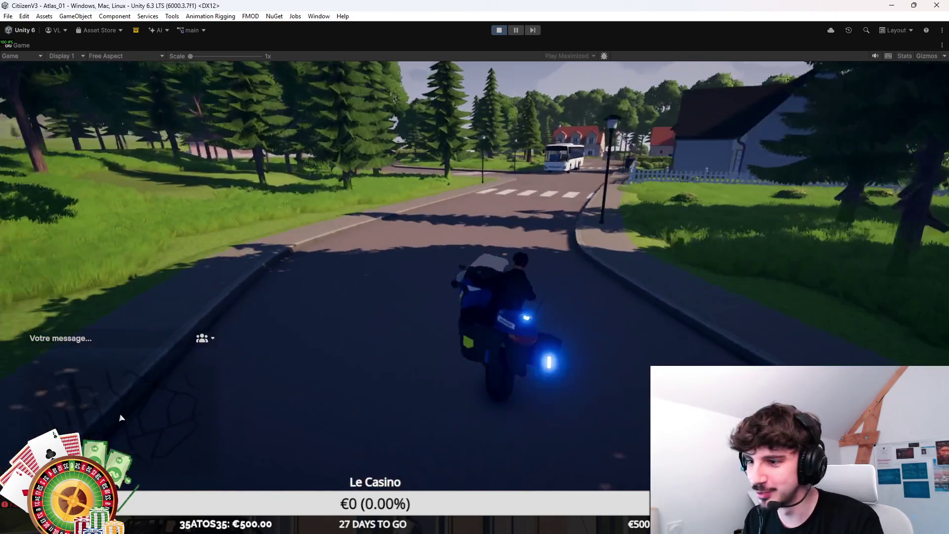
{"action": "key", "text": "a"}
{"action": "key", "text": "w"}
{"action": "key", "text": "w"}
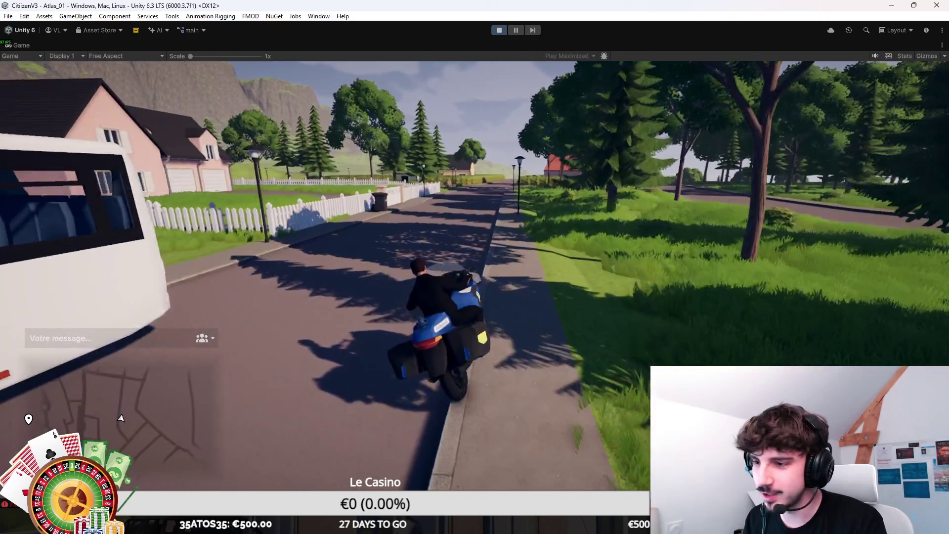
{"action": "key", "text": "w"}
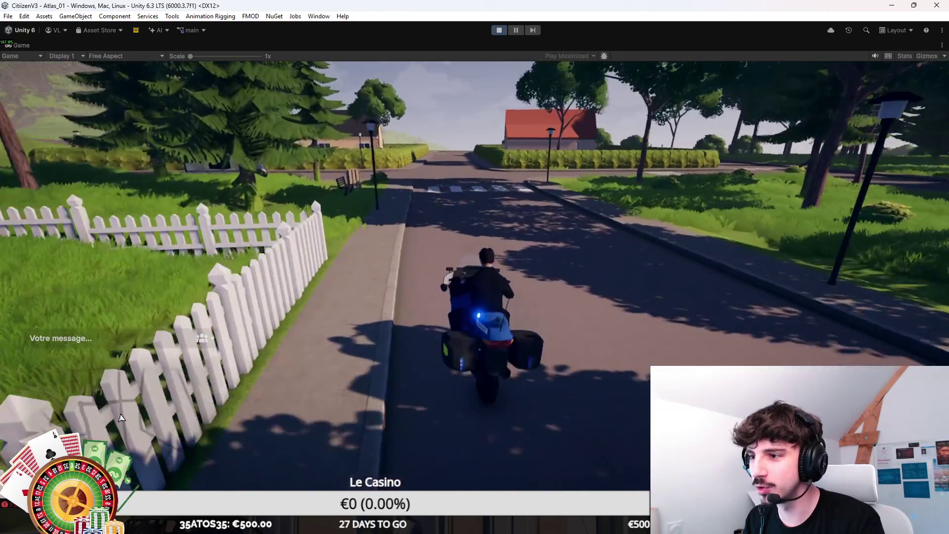
Turn onto the cross road, head toward the crosswalk, and swing around the hairpin bend
{"action": "key", "text": "a"}
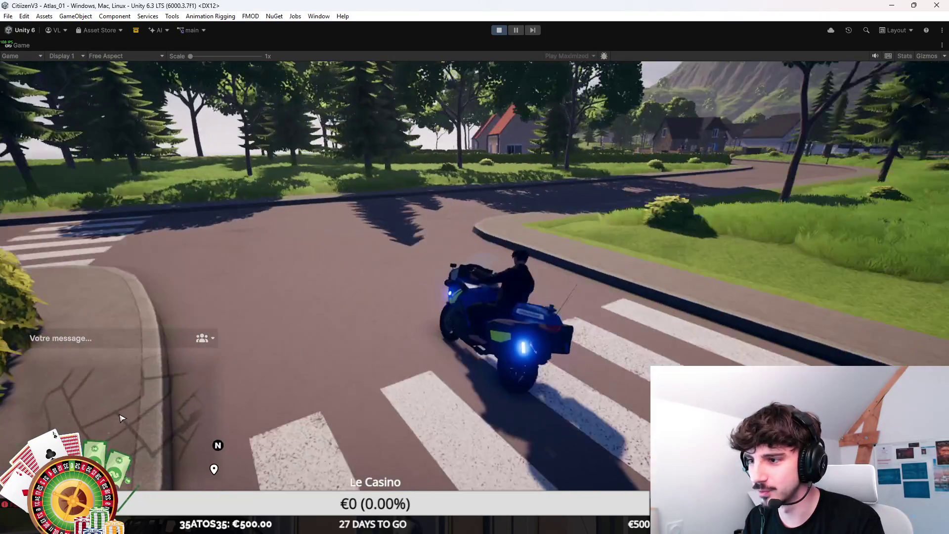
{"action": "key", "text": "a"}
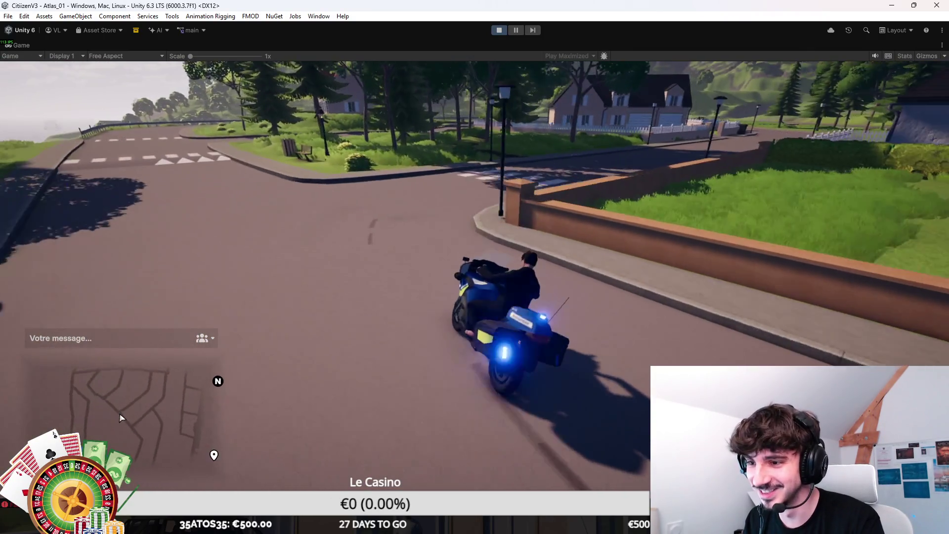
{"action": "key", "text": "a"}
{"action": "key", "text": "w"}
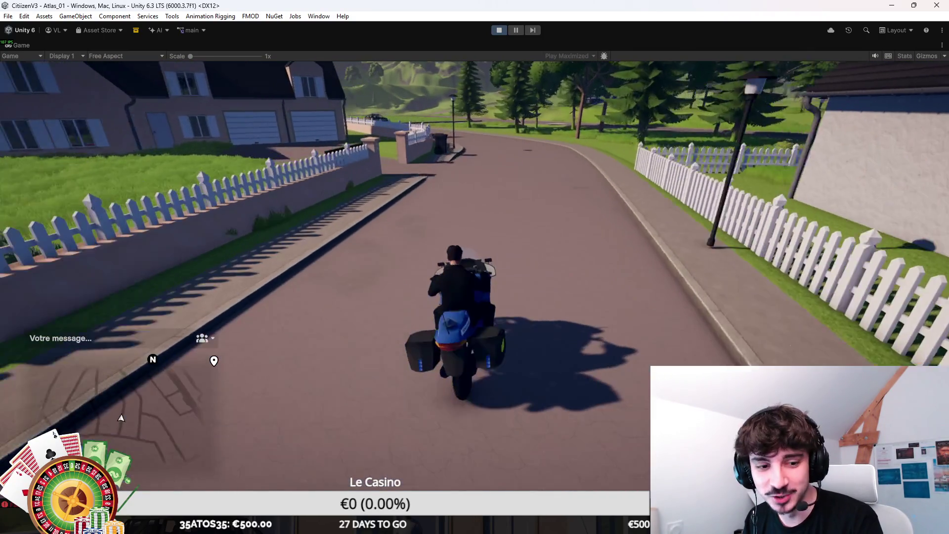
{"action": "key", "text": "a"}
{"action": "key", "text": "a"}
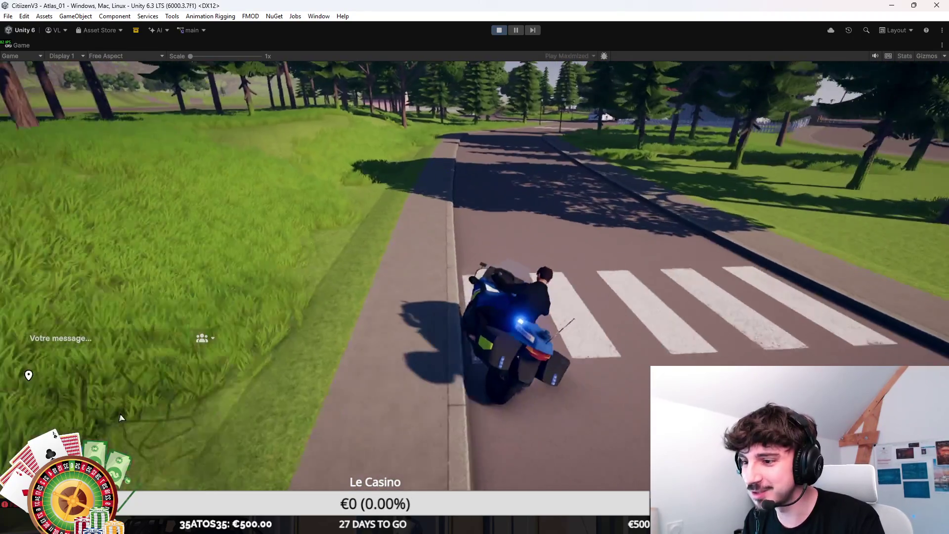
{"action": "key", "text": "w"}
{"action": "key", "text": "w"}
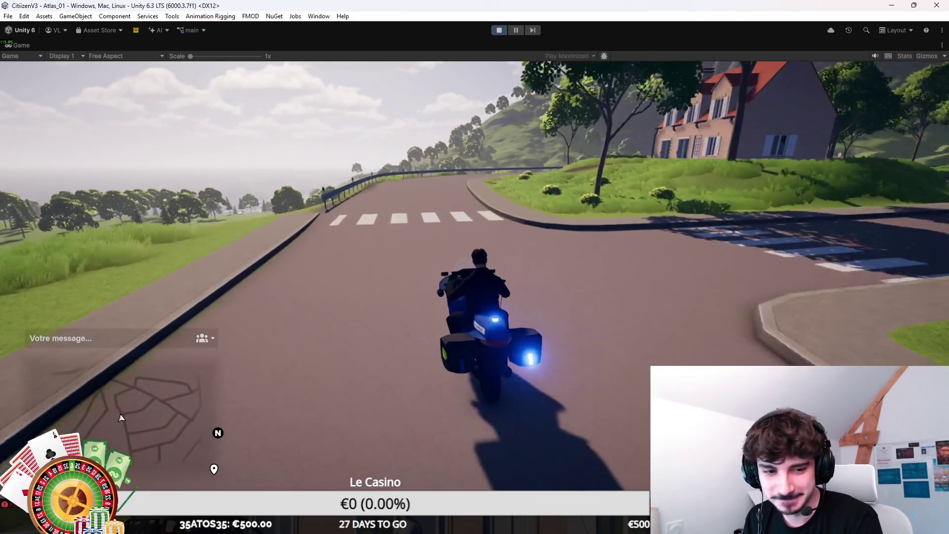
{"action": "key", "text": "w"}
{"action": "key", "text": "a"}
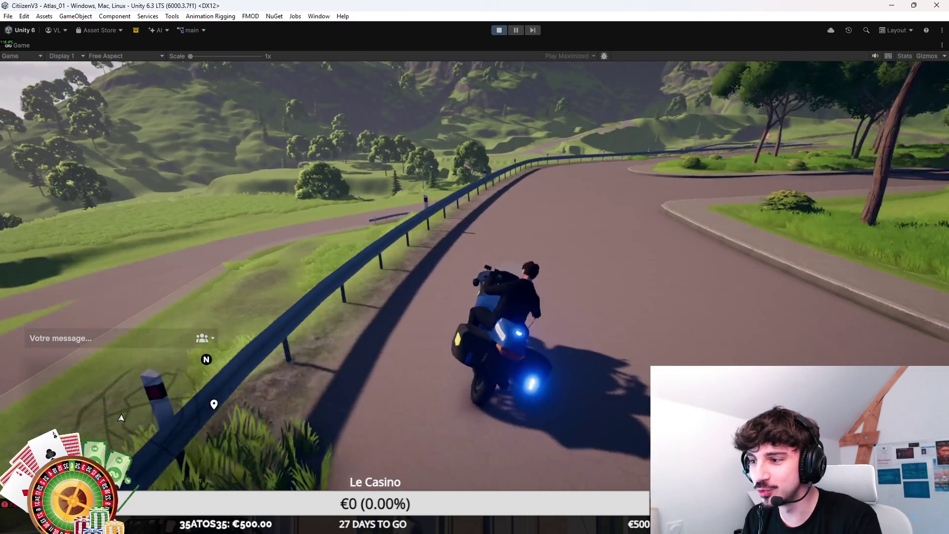
{"action": "key", "text": "w"}
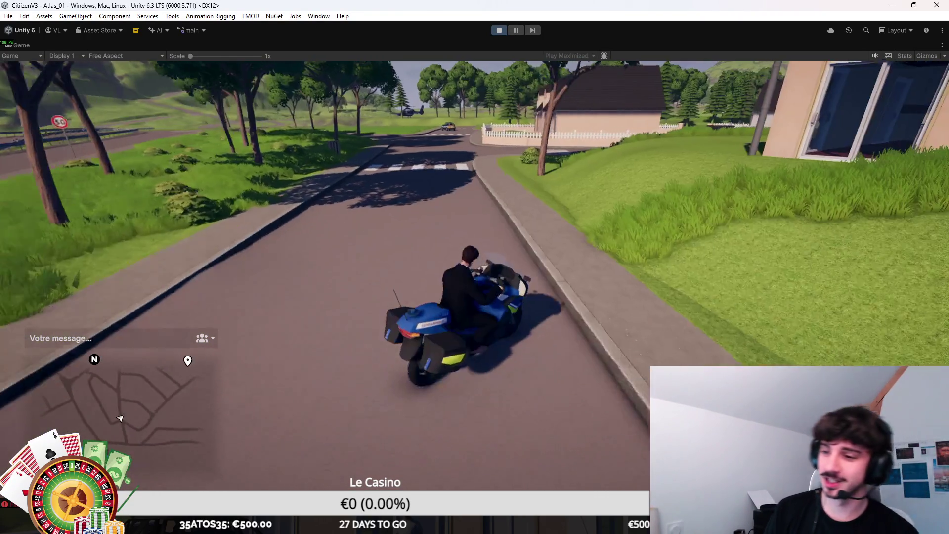
Turn left at the crosswalk, slow at the corner, and spin to face the house
{"action": "key", "text": "w"}
{"action": "key", "text": "a"}
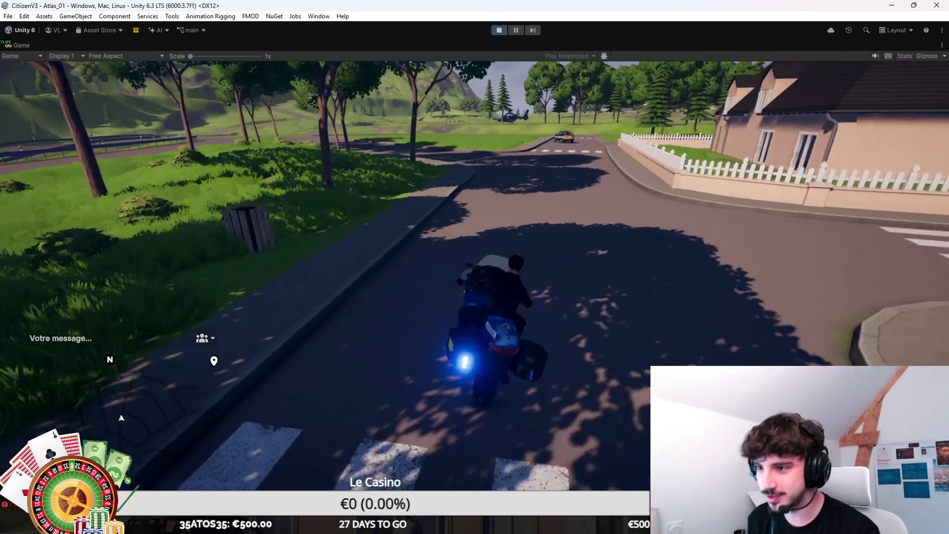
{"action": "key", "text": "a"}
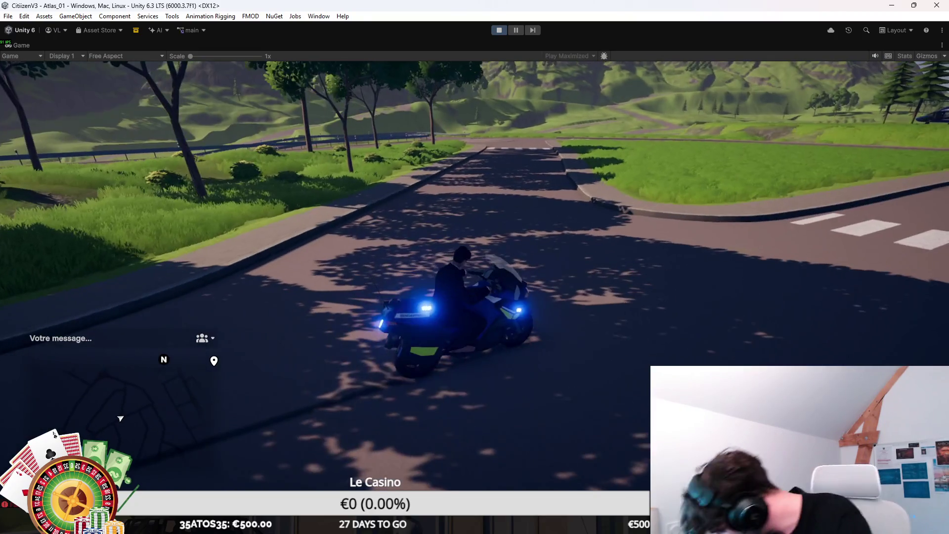
{"action": "key", "text": "w"}
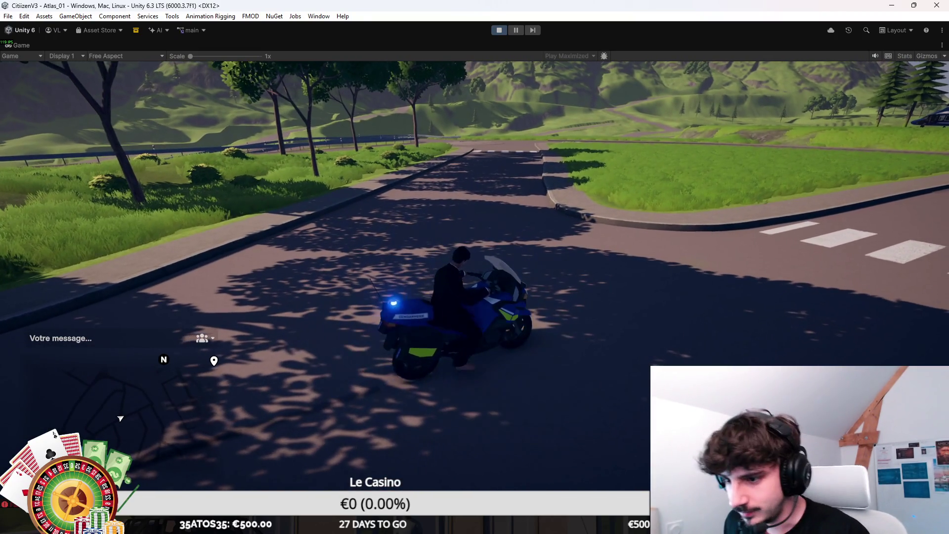
{"action": "key", "text": "d"}
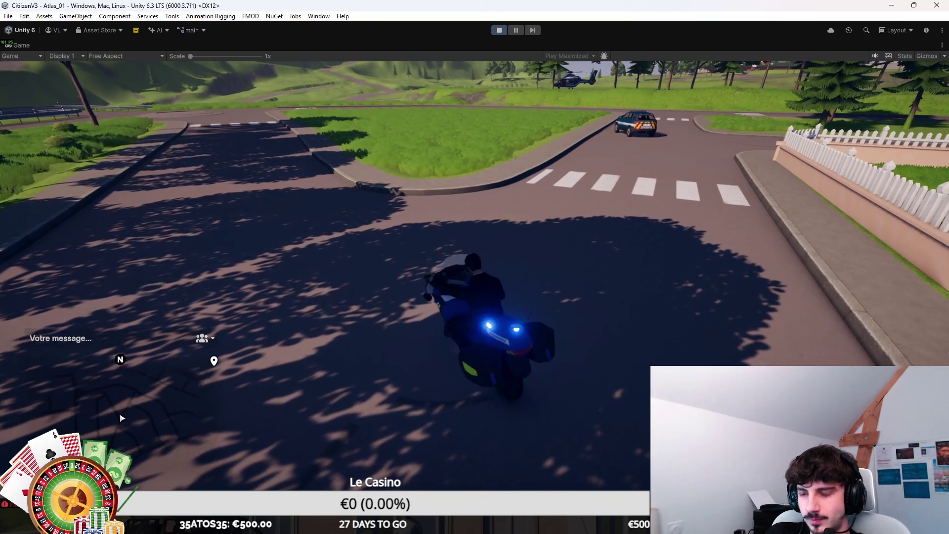
{"action": "key", "text": "a"}
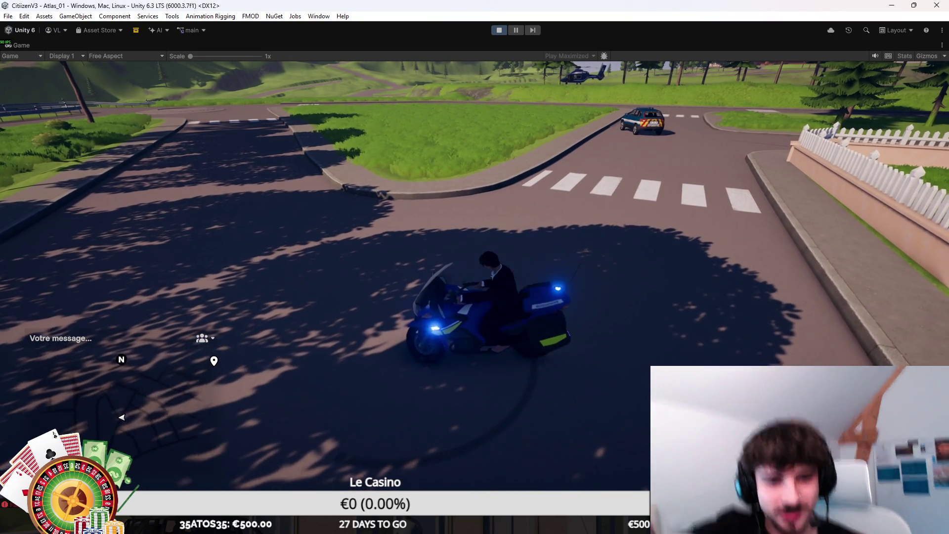
{"action": "key", "text": "a"}
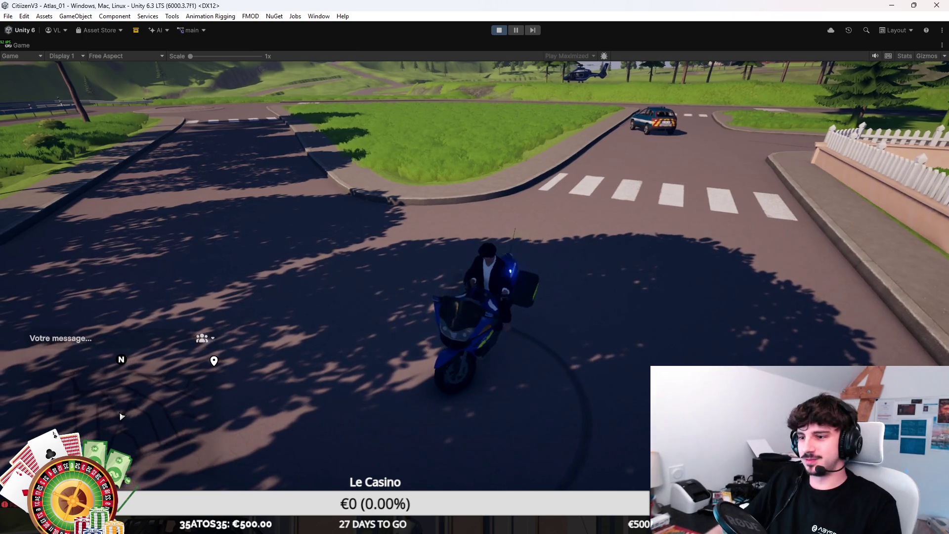
{"action": "key", "text": "a"}
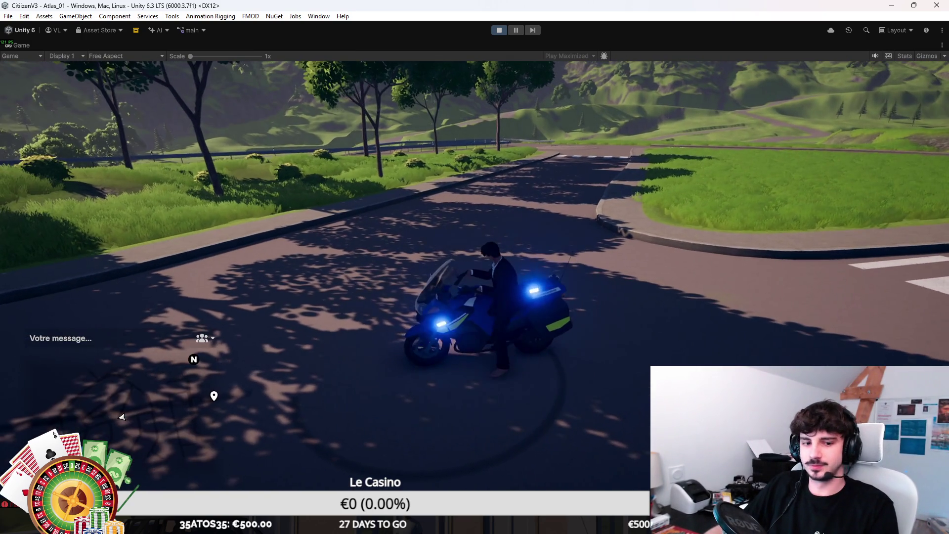
{"action": "key", "text": "a"}
{"action": "key", "text": "a"}
{"action": "key", "text": "a"}
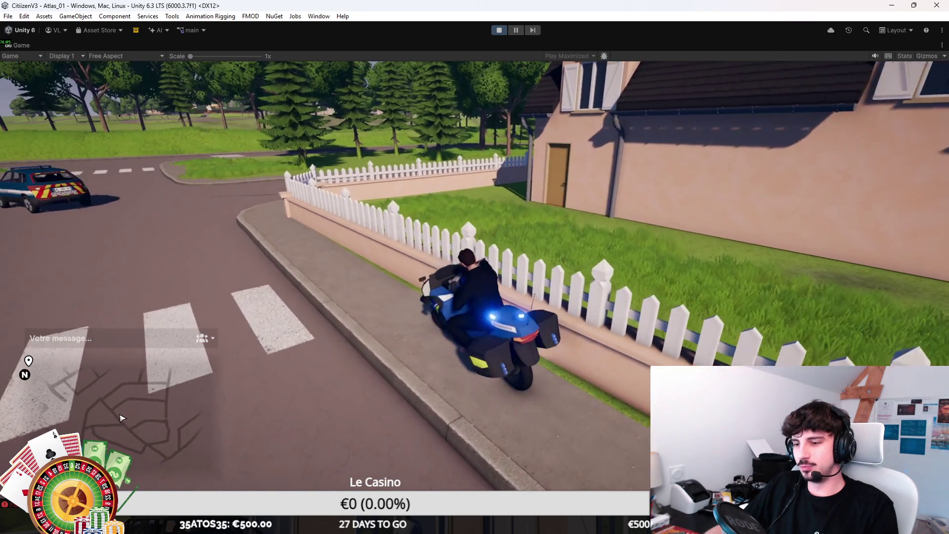
Ride along the sidewalk, drop onto the road, cross the junction, and veer onto the grass
{"action": "key", "text": "a"}
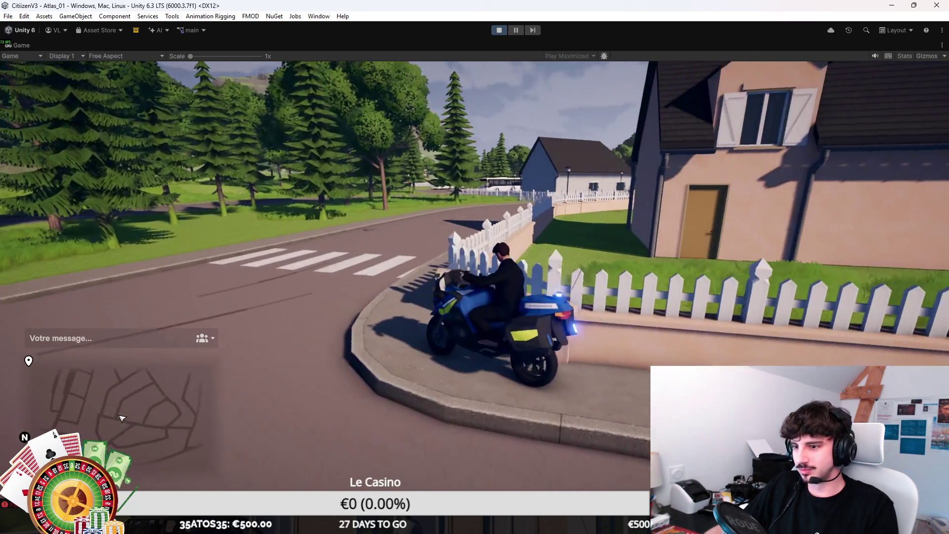
{"action": "key", "text": "w"}
{"action": "key", "text": "a"}
{"action": "key", "text": "d"}
{"action": "key", "text": "d"}
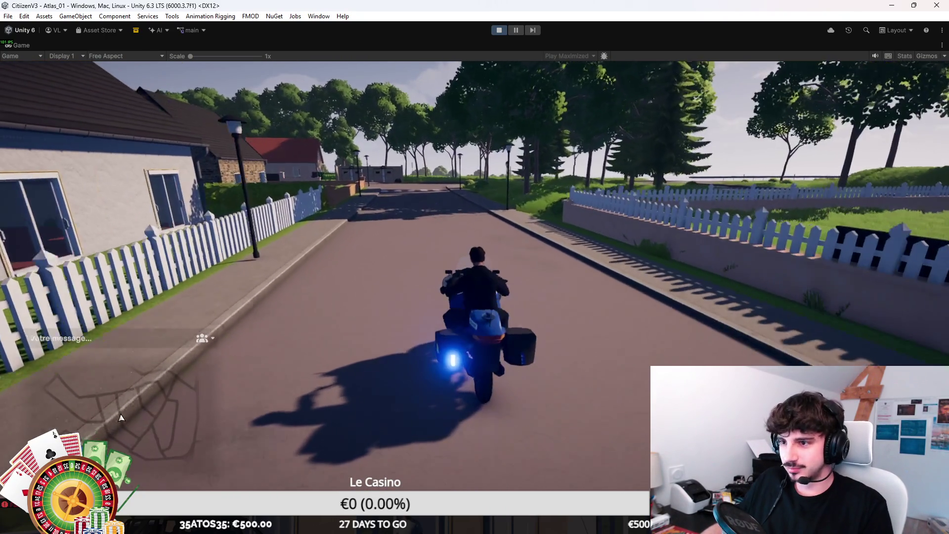
{"action": "key", "text": "w"}
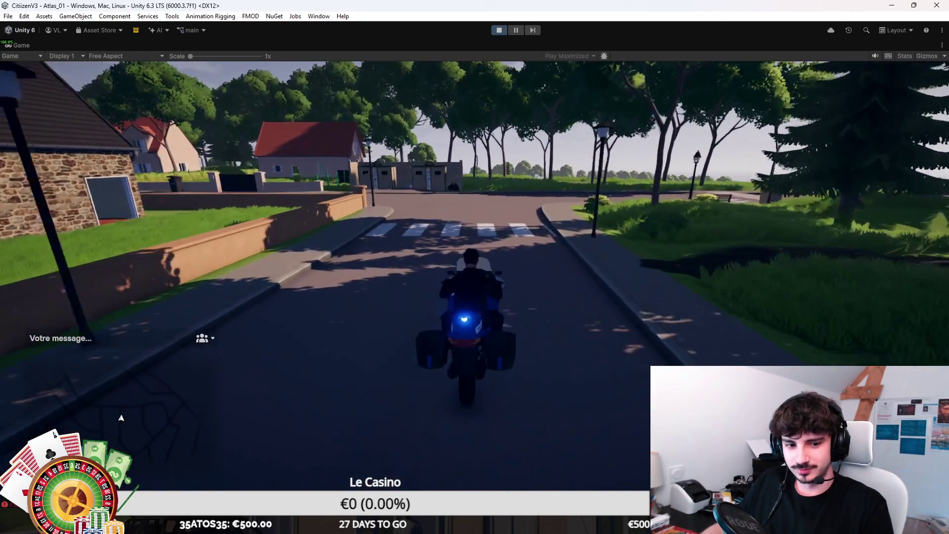
{"action": "key", "text": "a"}
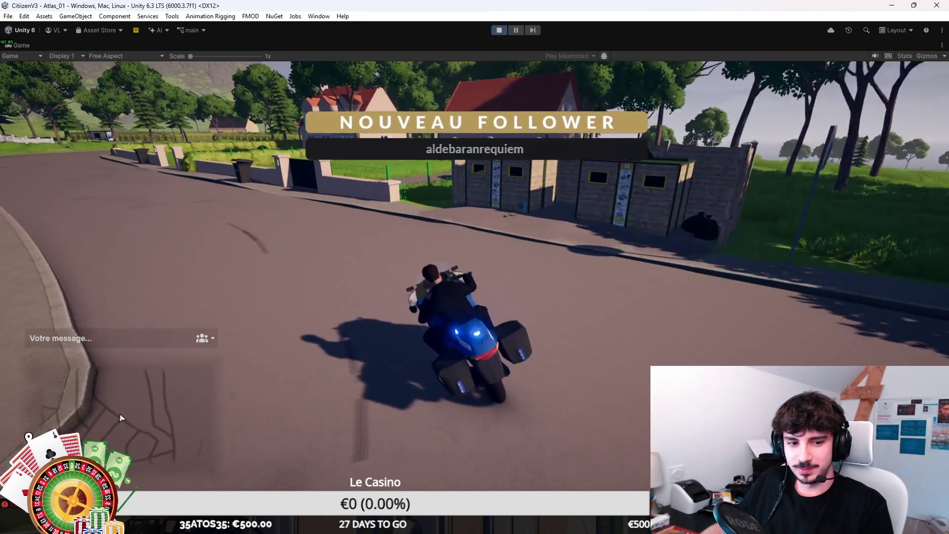
{"action": "key", "text": "a"}
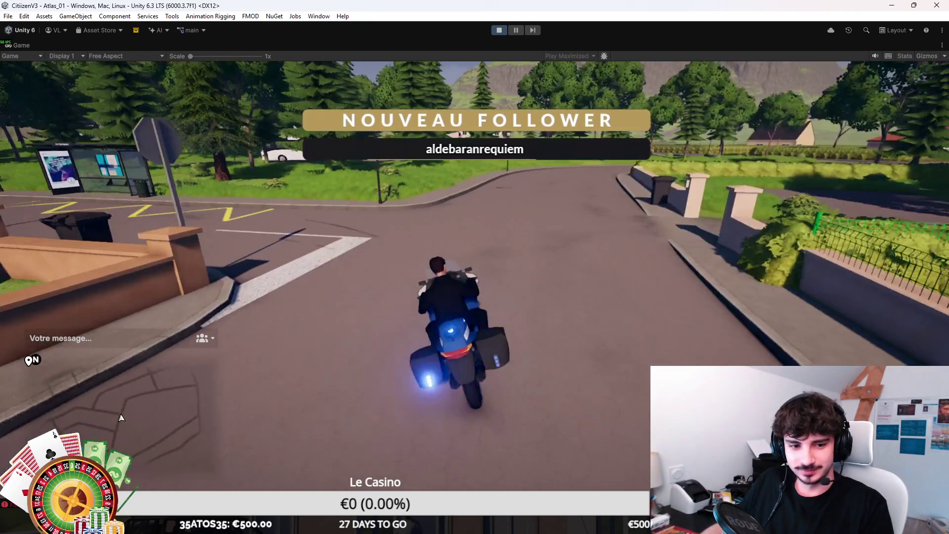
{"action": "key", "text": "d"}
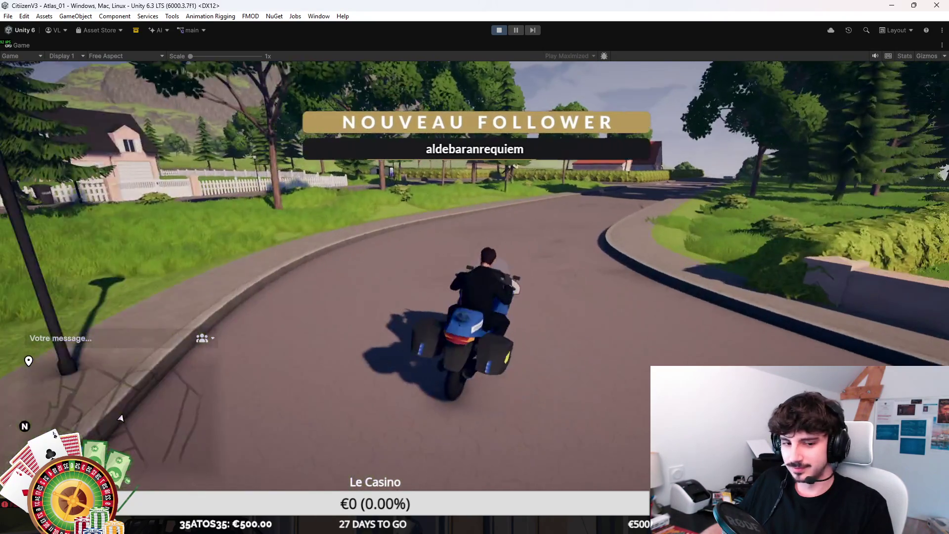
{"action": "key", "text": "d"}
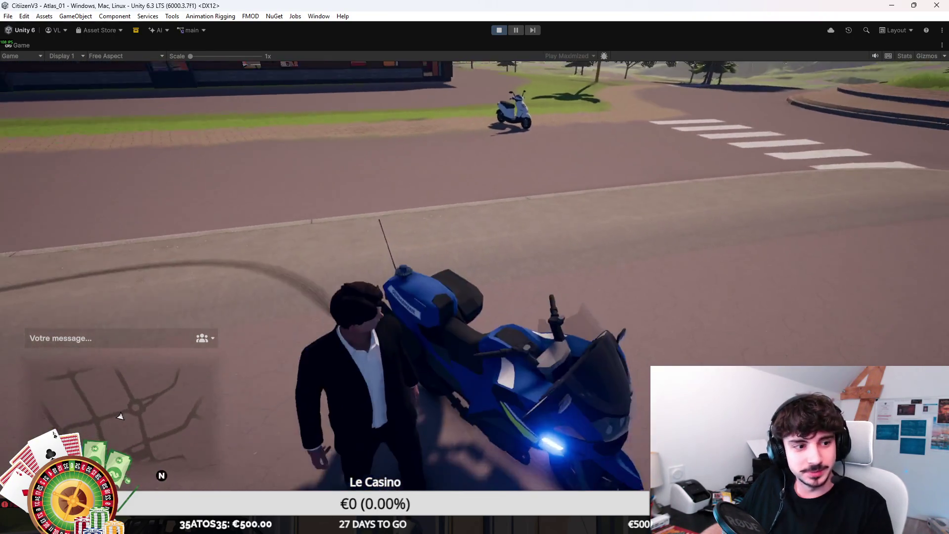
Walk into the hospital lobby, look around, then head back out down the front steps
{"action": "key", "text": "w"}
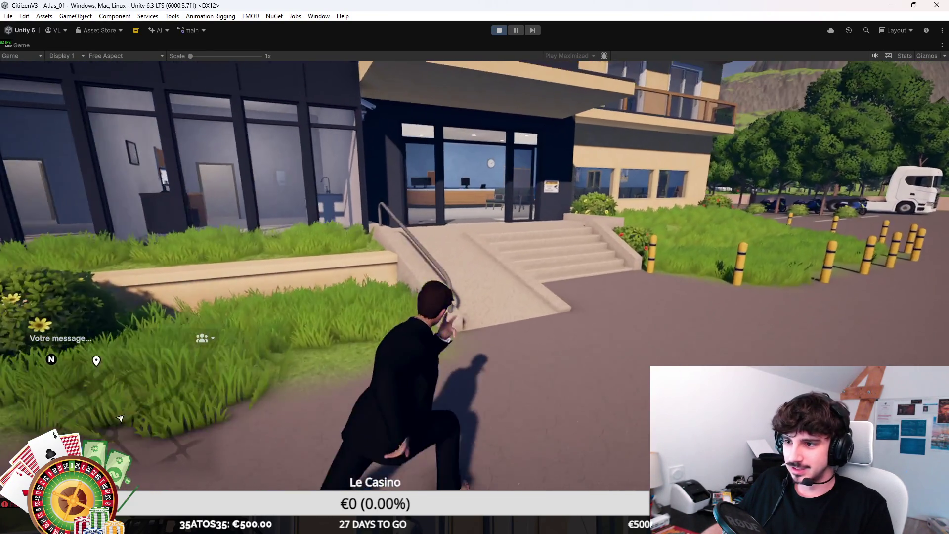
{"action": "key", "text": "w"}
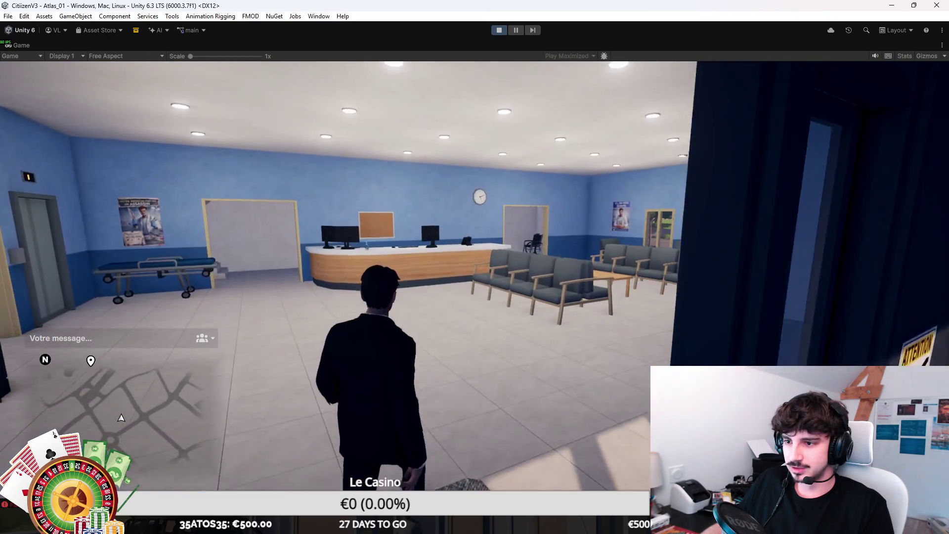
{"action": "key", "text": "w"}
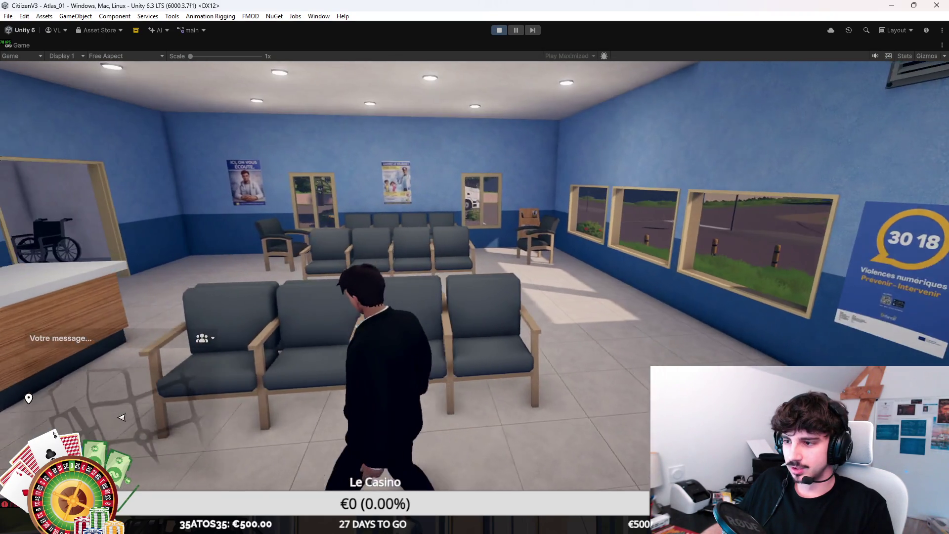
{"action": "key", "text": "w"}
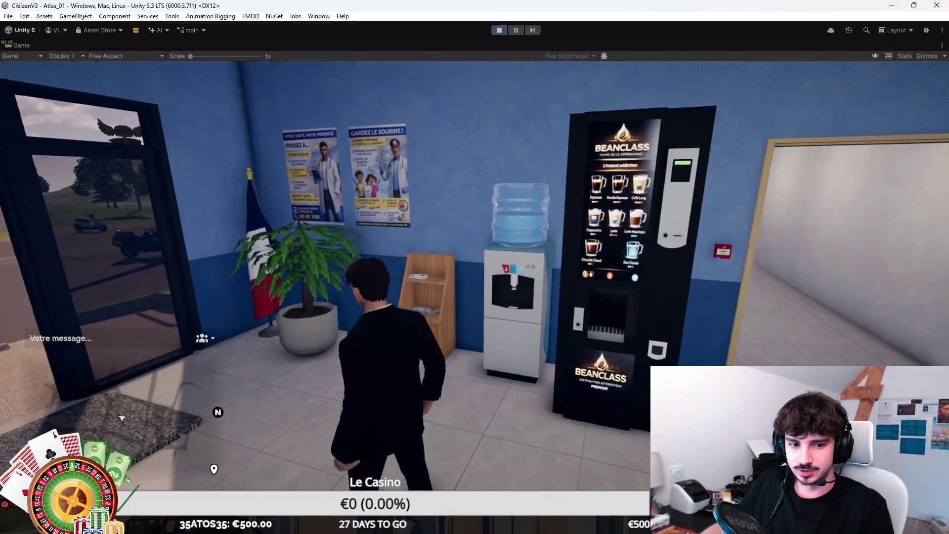
{"action": "key", "text": "w"}
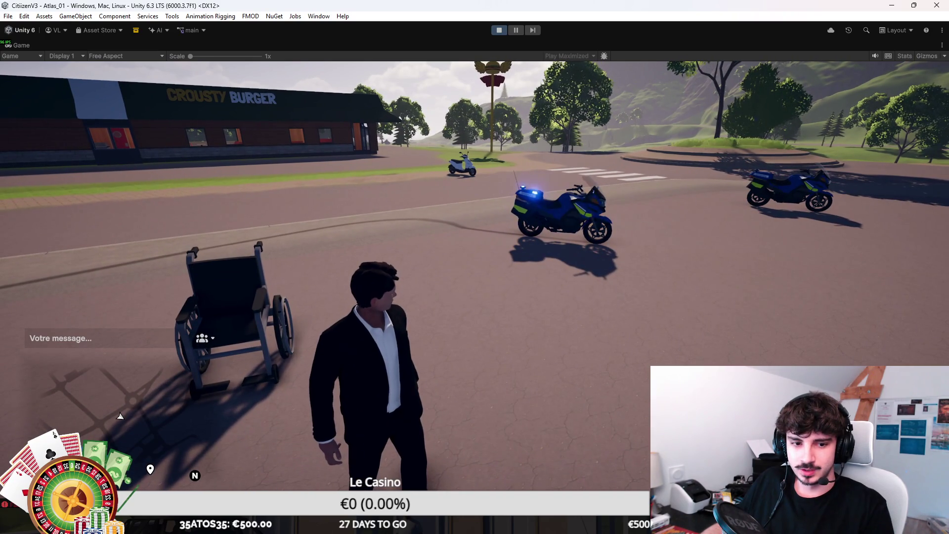
Mount the police motorbike with F and ride left around the roundabout across the crosswalk
{"action": "key", "text": "w"}
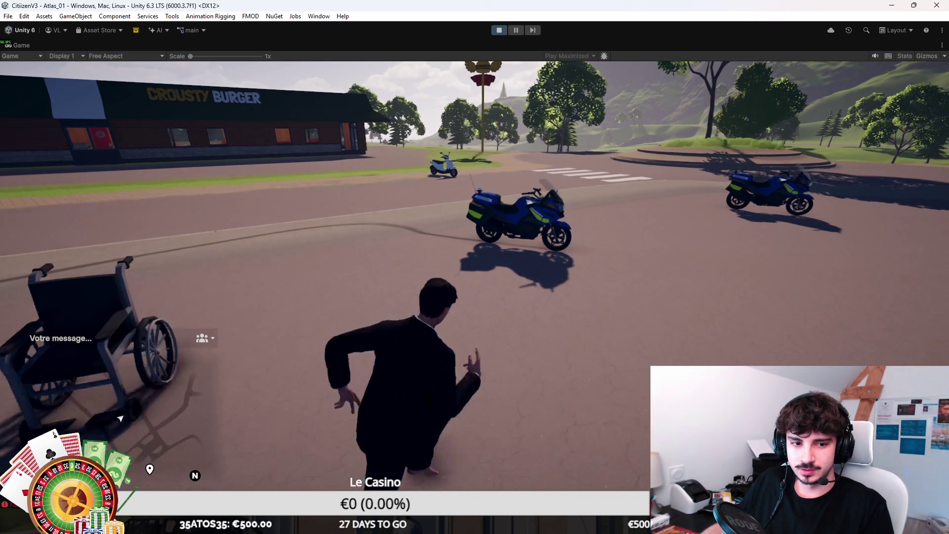
{"action": "key", "text": "f"}
{"action": "key", "text": "w"}
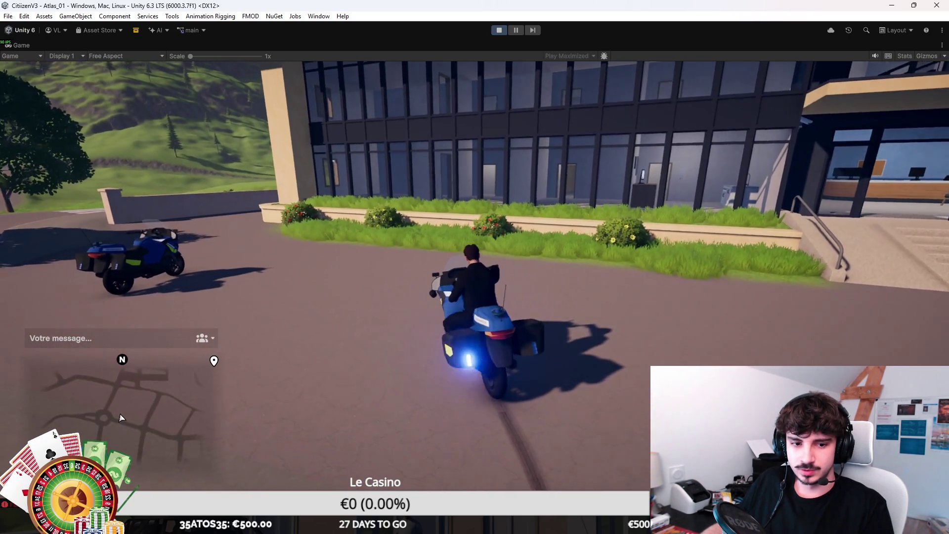
{"action": "key", "text": "a"}
{"action": "key", "text": "a"}
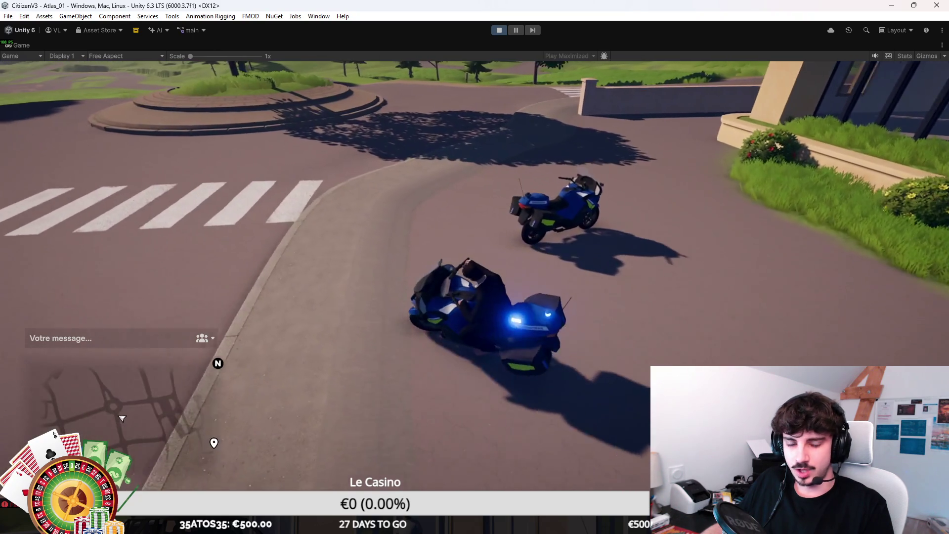
{"action": "key", "text": "a"}
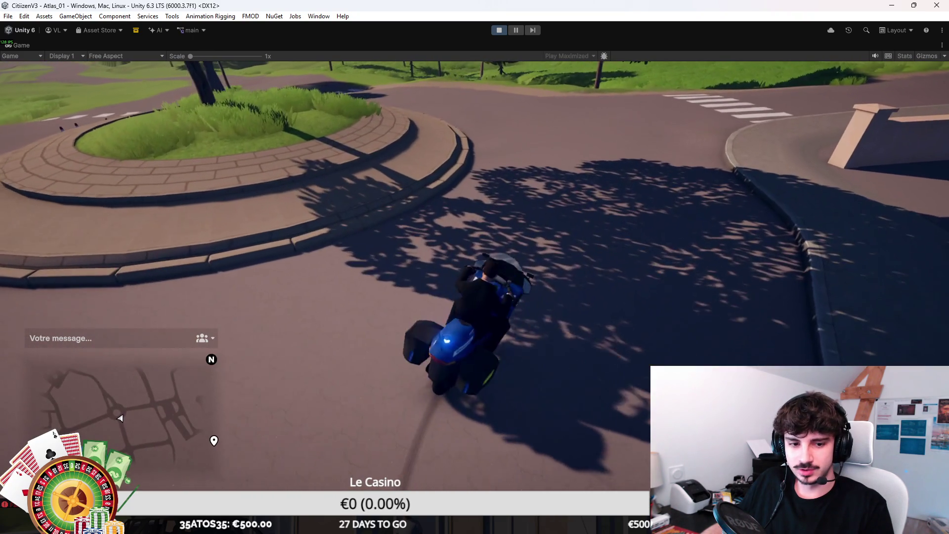
{"action": "key", "text": "a"}
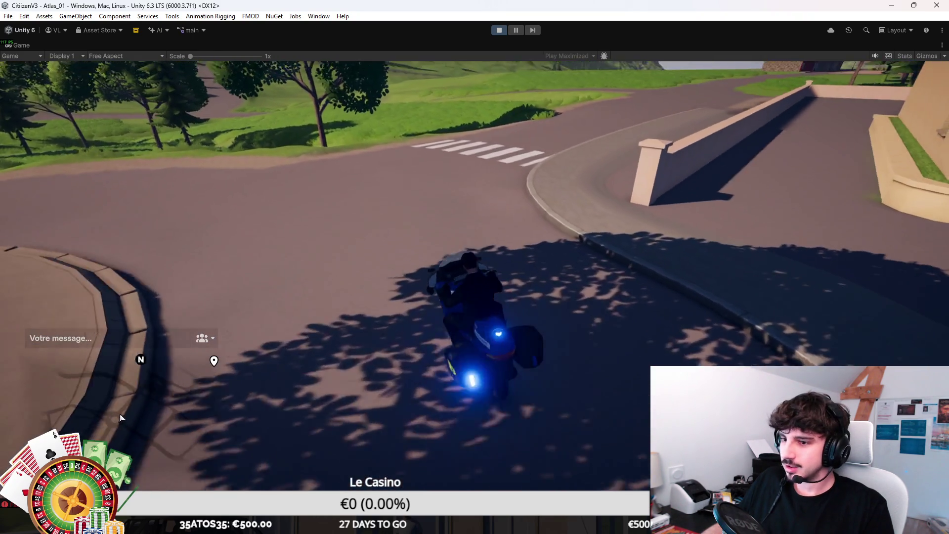
{"action": "key", "text": "a"}
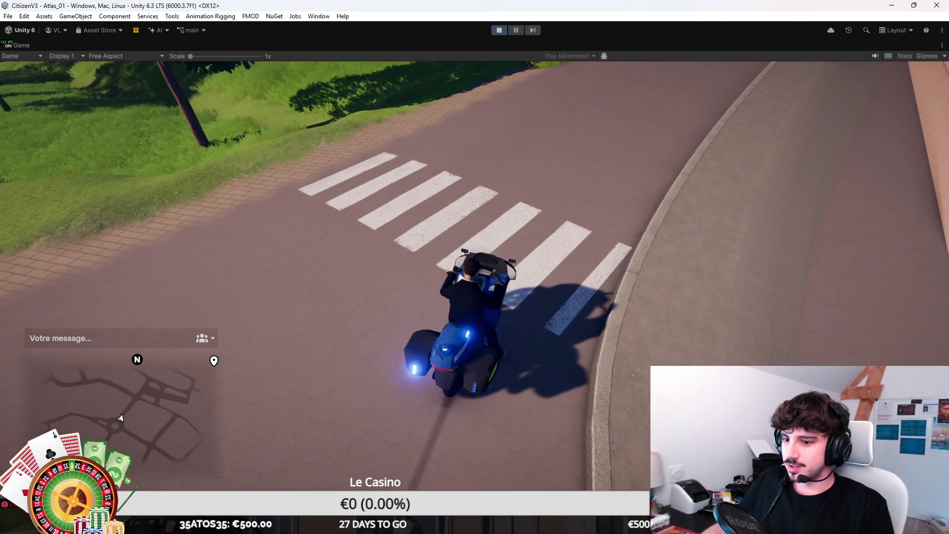
{"action": "key", "text": "a"}
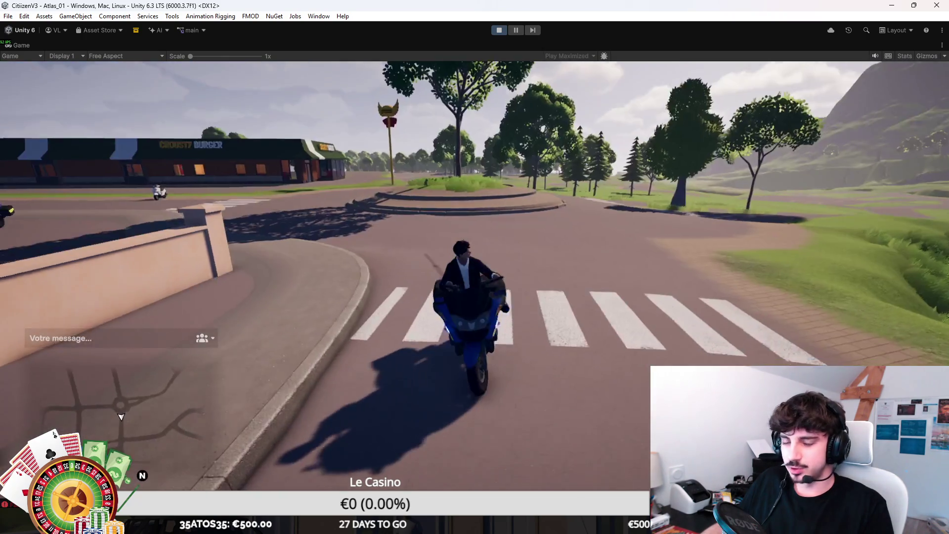
Ride down the road into town, turn into the TABAC street, and veer toward the town hall
{"action": "key", "text": "w"}
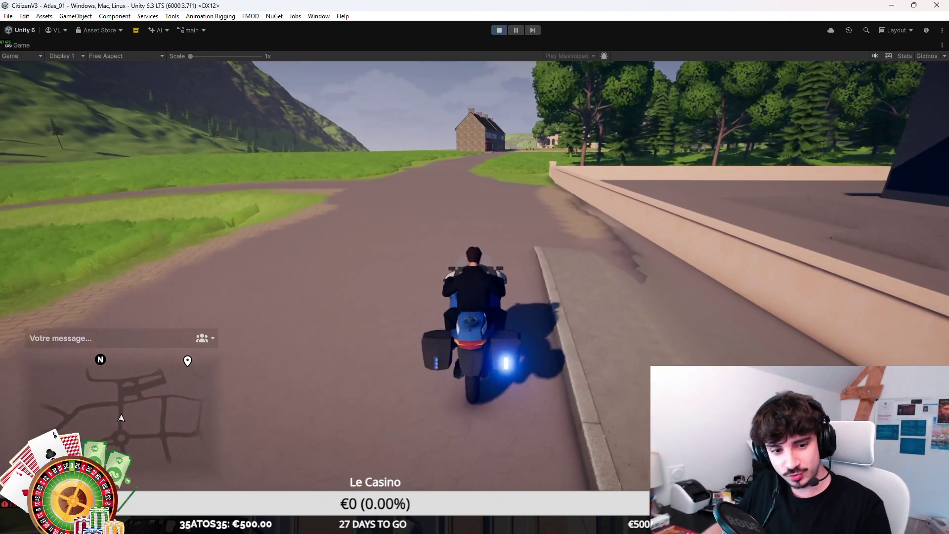
{"action": "key", "text": "w"}
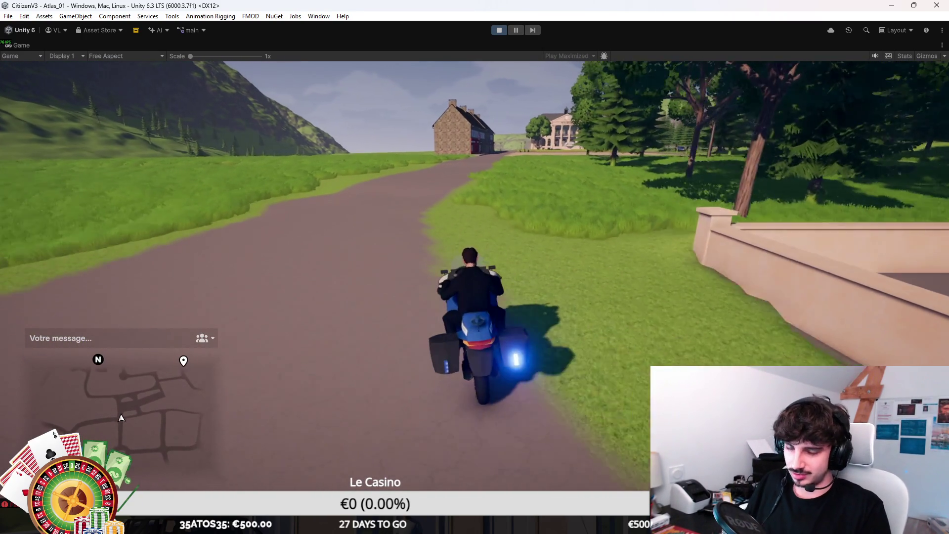
{"action": "key", "text": "w"}
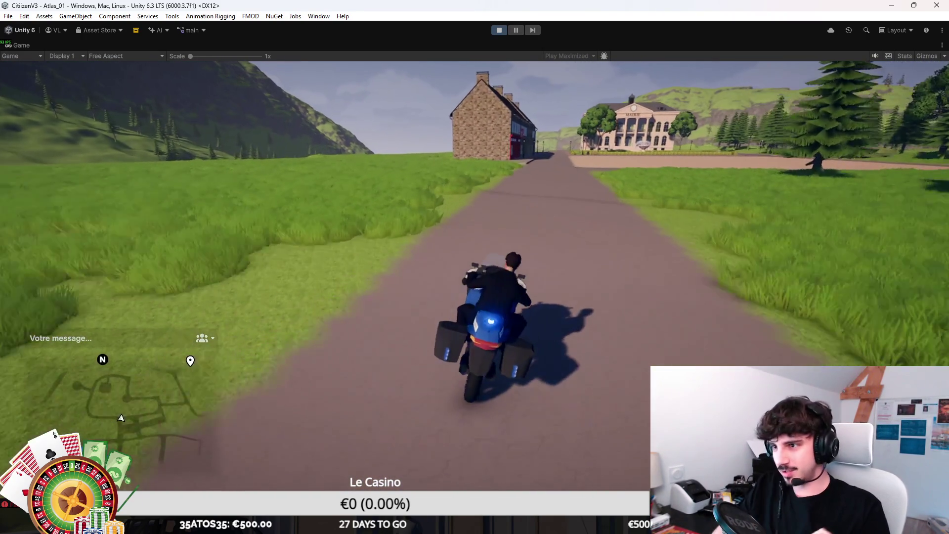
{"action": "key", "text": "w"}
{"action": "key", "text": "a"}
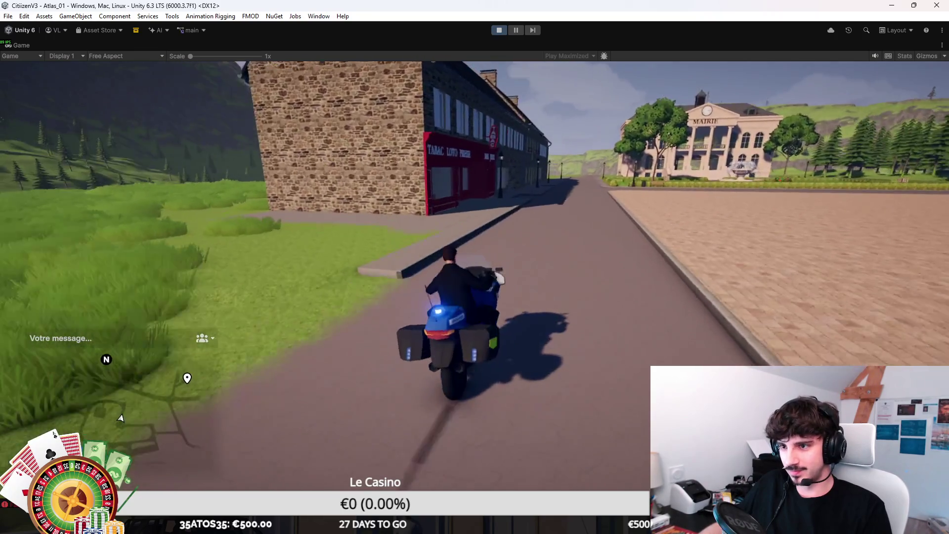
{"action": "key", "text": "w"}
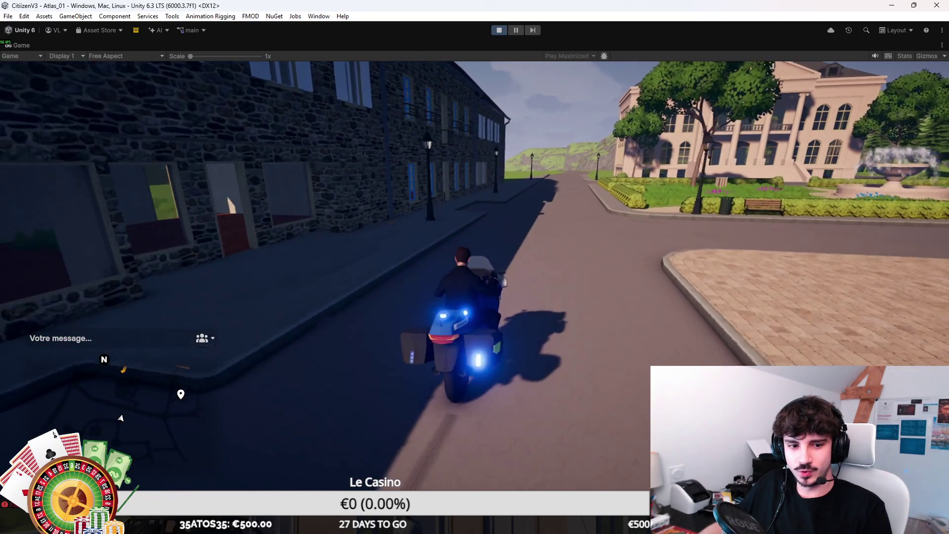
{"action": "key", "text": "w"}
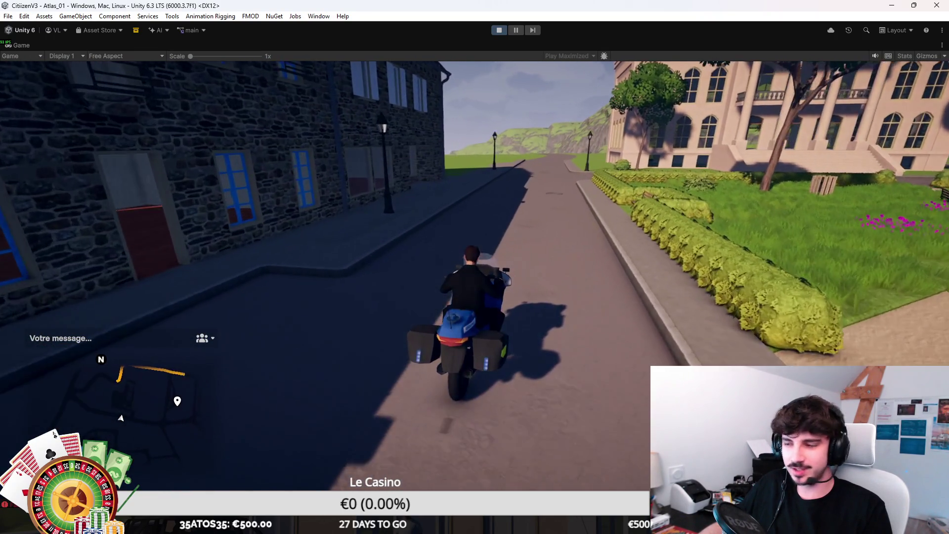
{"action": "key", "text": "d"}
Cross the plaza past the town hall steps and ride onto the grass by the lamp post
{"action": "key", "text": "w"}
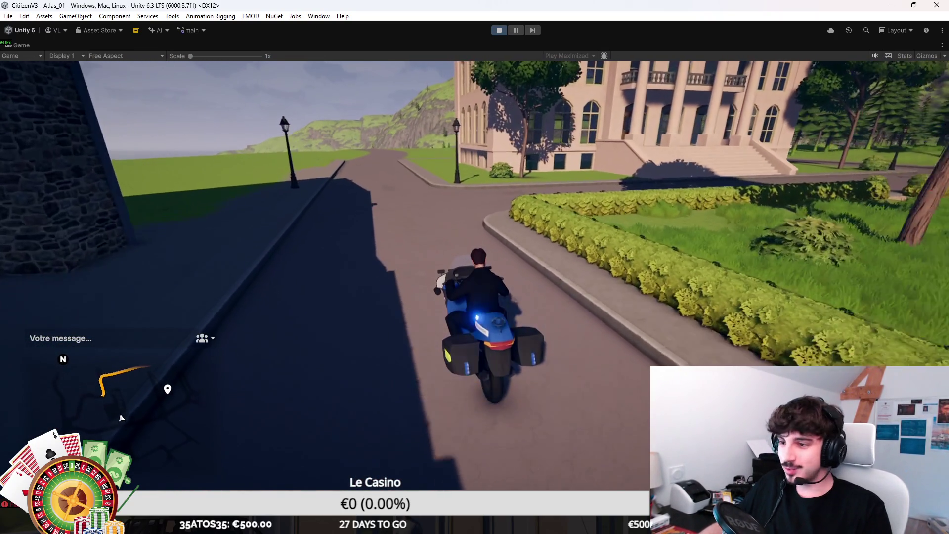
{"action": "key", "text": "d"}
{"action": "key", "text": "w"}
{"action": "key", "text": "d"}
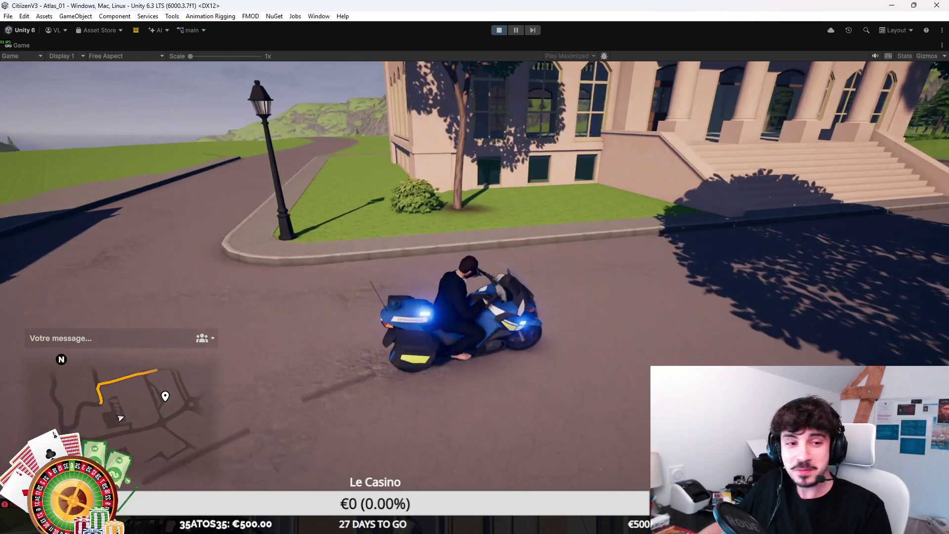
{"action": "key", "text": "w"}
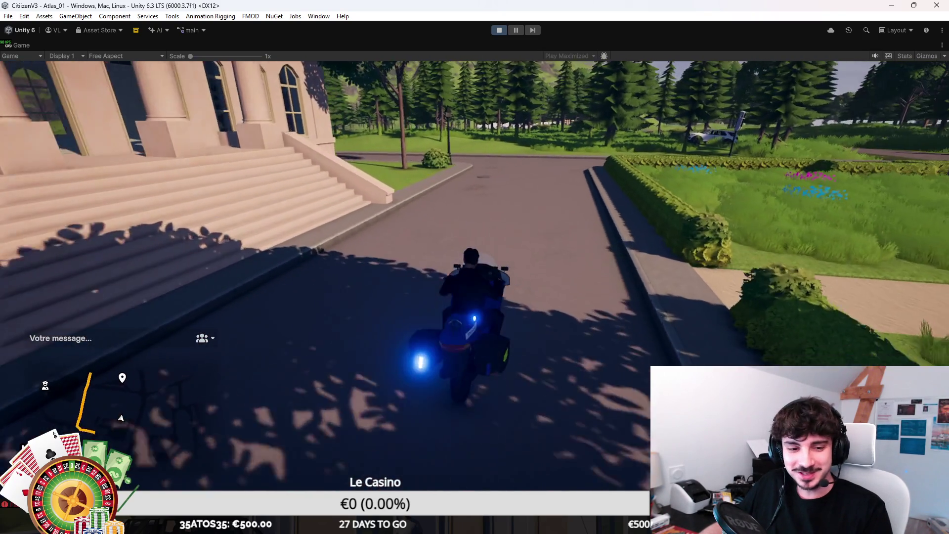
{"action": "key", "text": "w"}
{"action": "key", "text": "w"}
{"action": "key", "text": "a"}
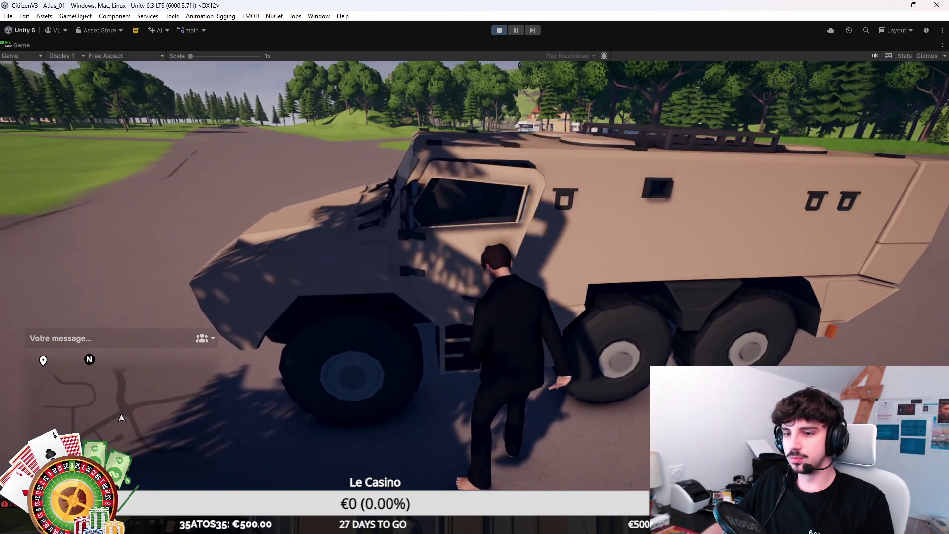
Enter the armoured vehicle with F and drive it left onto the dirt past the bus
{"action": "key", "text": "f"}
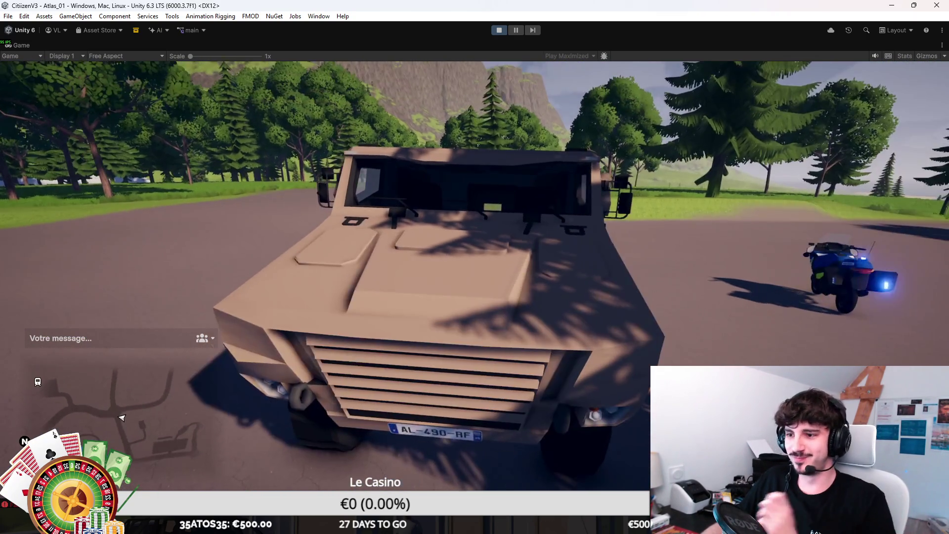
{"action": "key", "text": "w"}
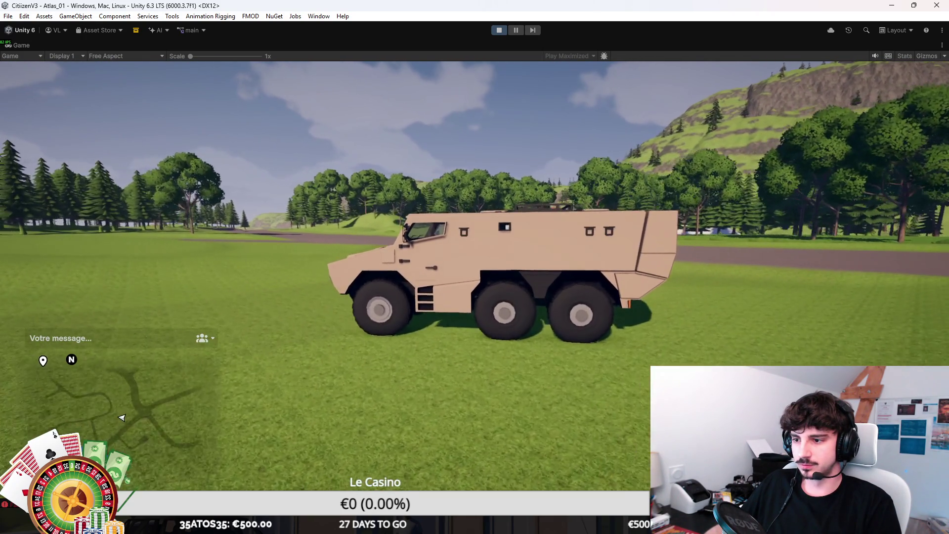
{"action": "key", "text": "a"}
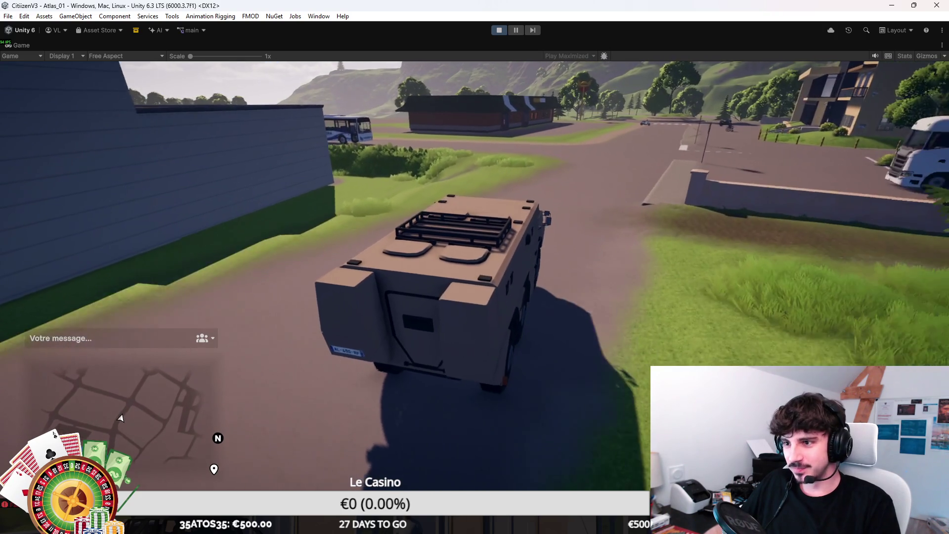
{"action": "key", "text": "a"}
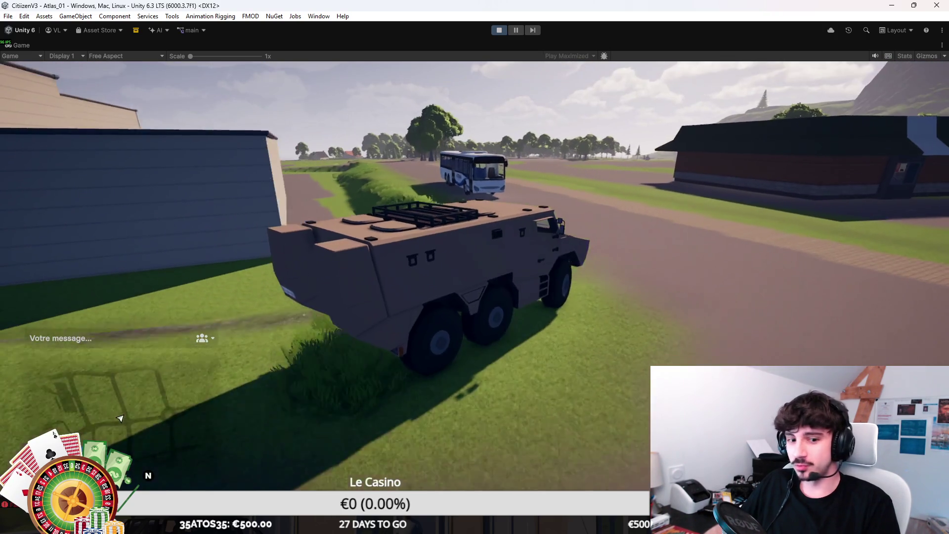
{"action": "key", "text": "a"}
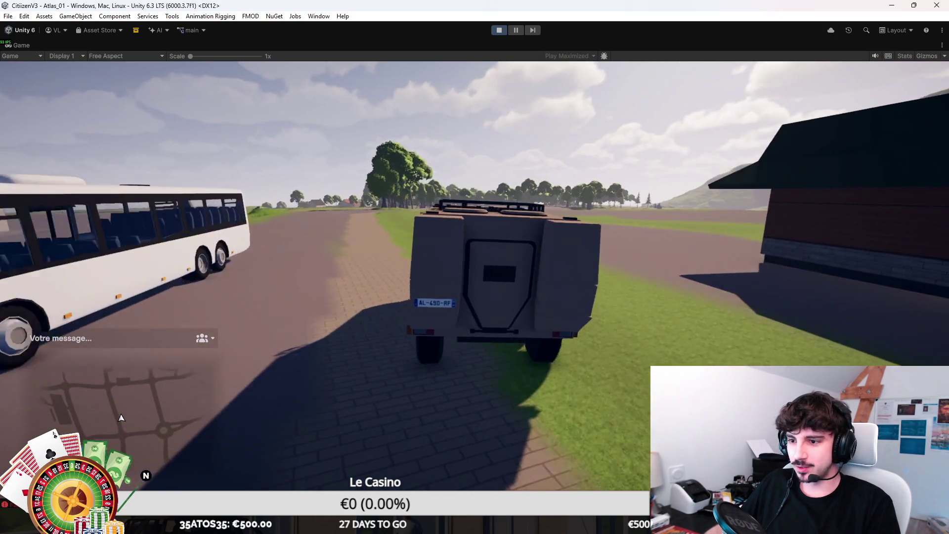
Drift toward the wall, reverse, drive along the wall, then steer right into open terrain
{"action": "key", "text": "d"}
{"action": "key", "text": "a"}
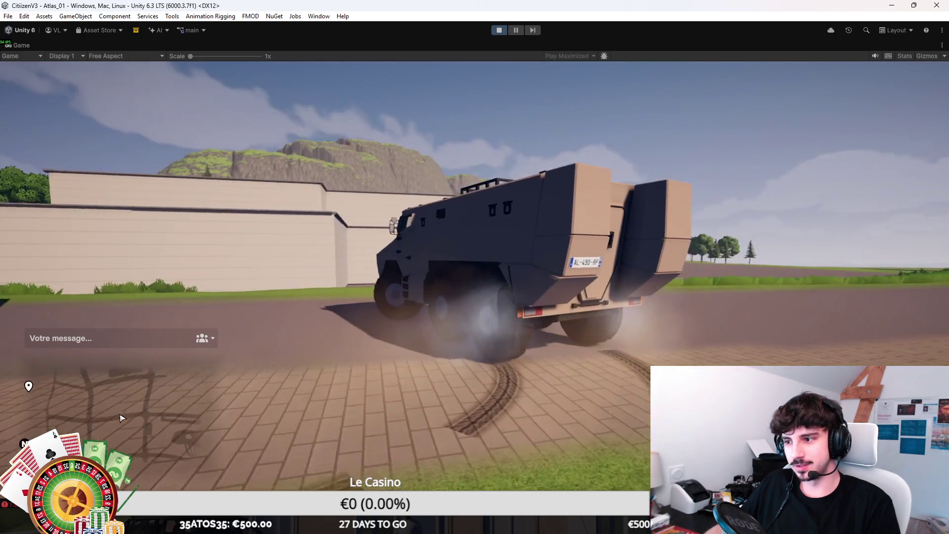
{"action": "key", "text": "s"}
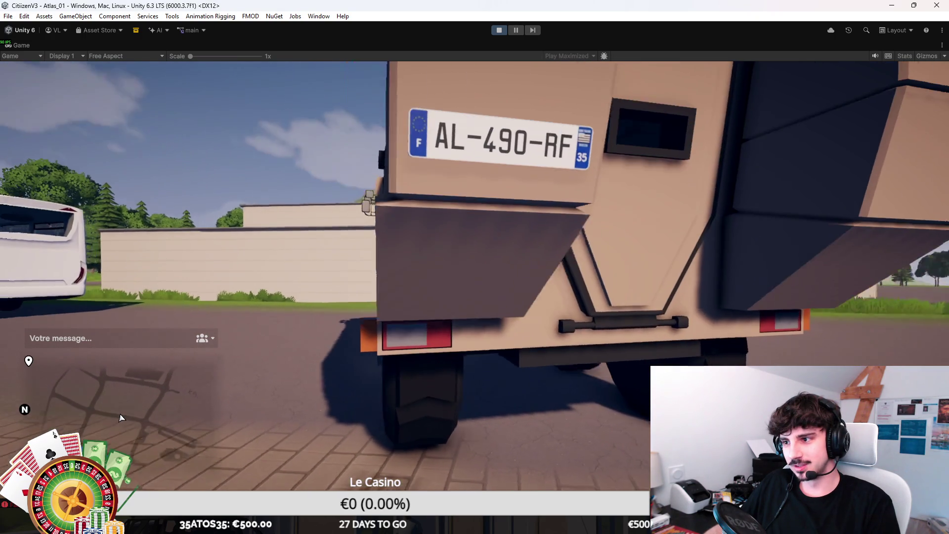
{"action": "key", "text": "w"}
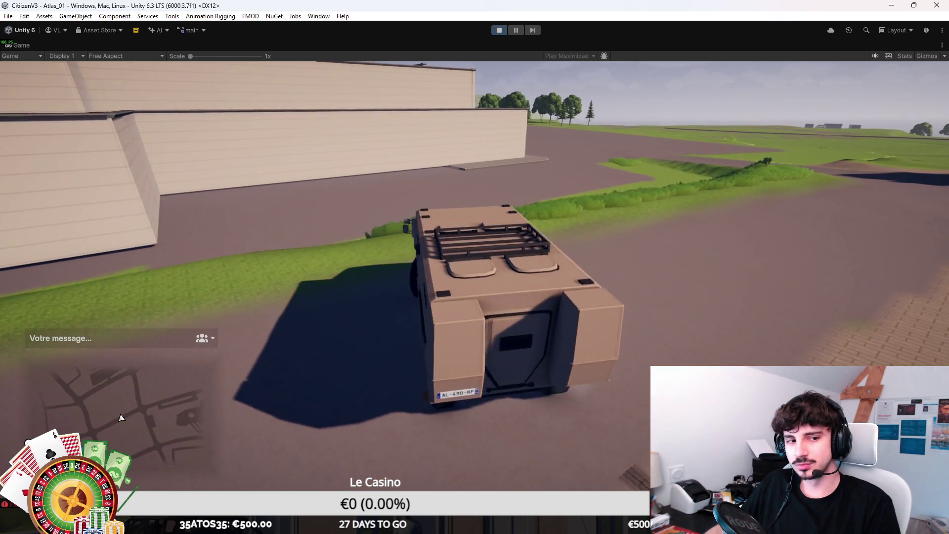
{"action": "key", "text": "d"}
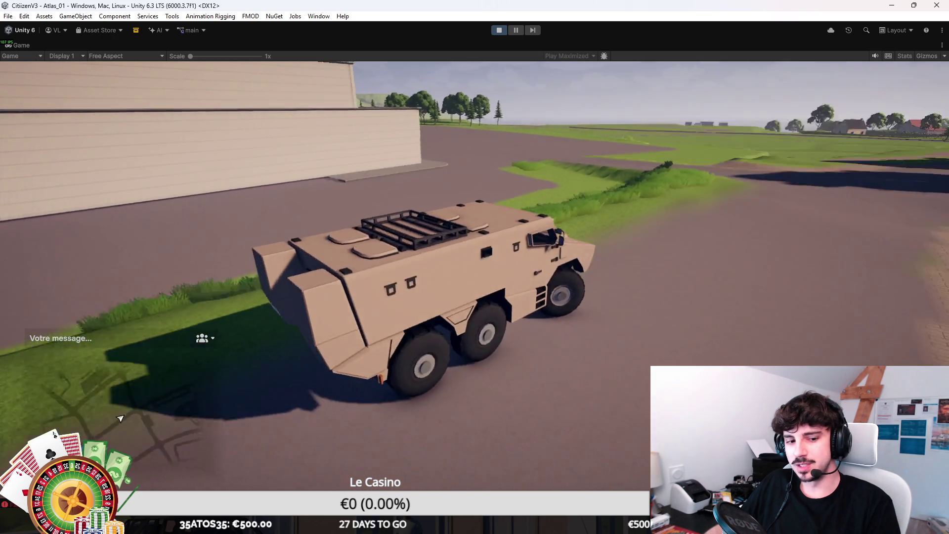
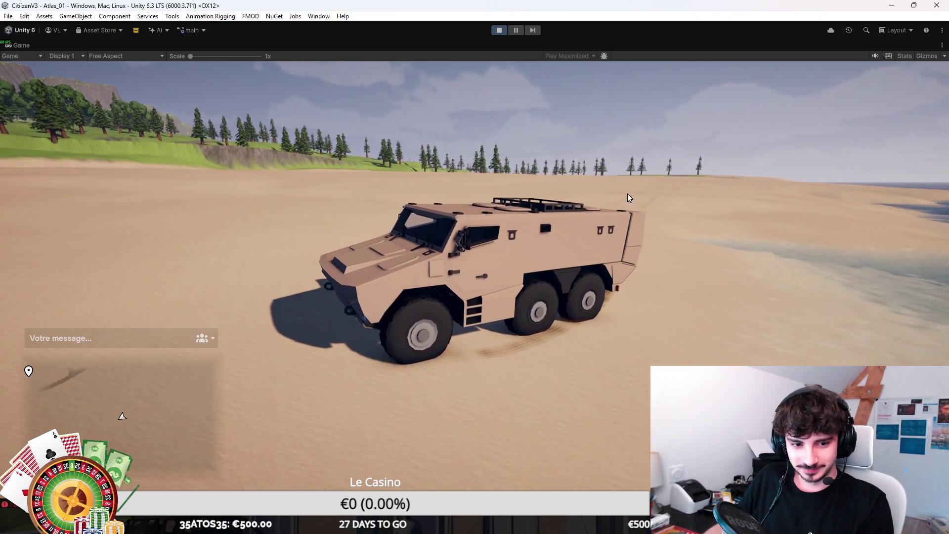
Exit the armoured vehicle onto the sand and toggle the inventory open and closed
{"action": "key", "text": "f"}
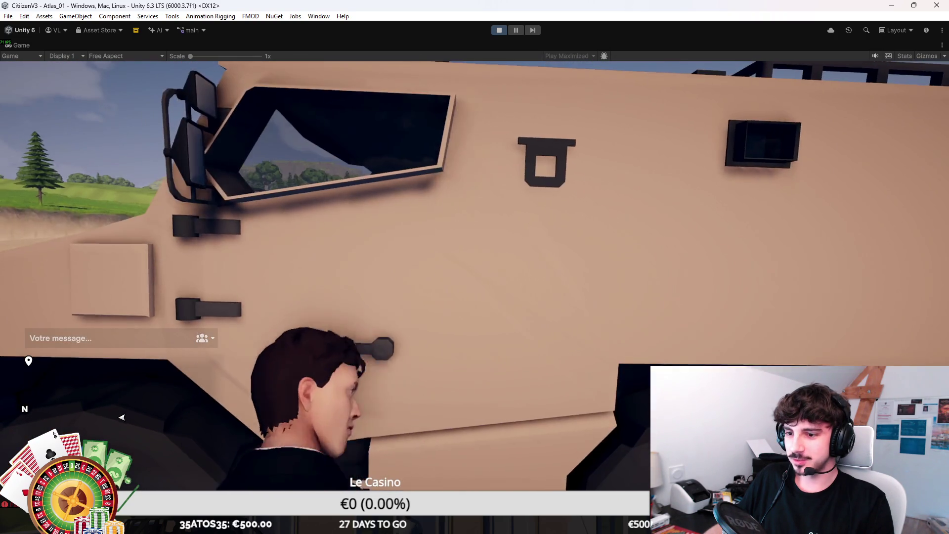
{"action": "key", "text": "Tab"}
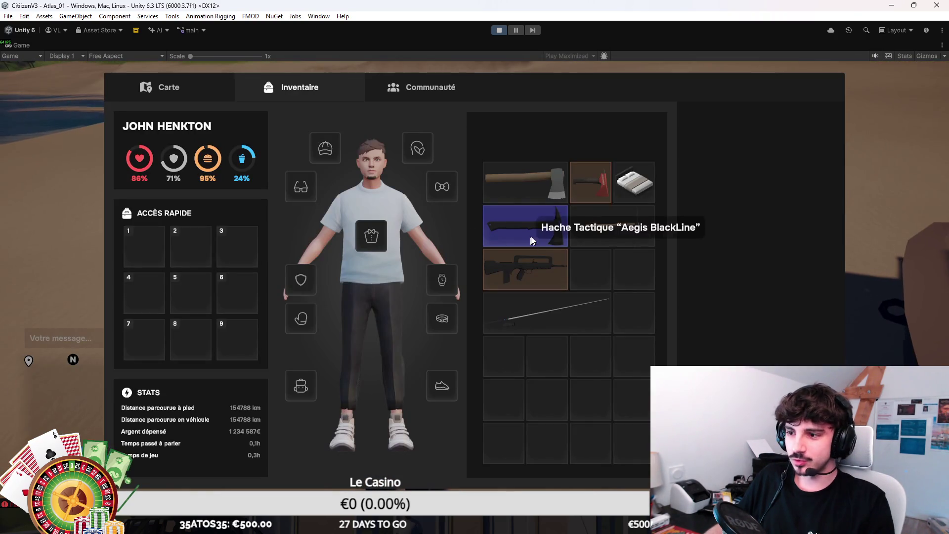
{"action": "key", "text": "Tab"}
Spawn a grill and a Steak Haché with /give, place the grill on the sand, and approach it
{"action": "key", "text": "t"}
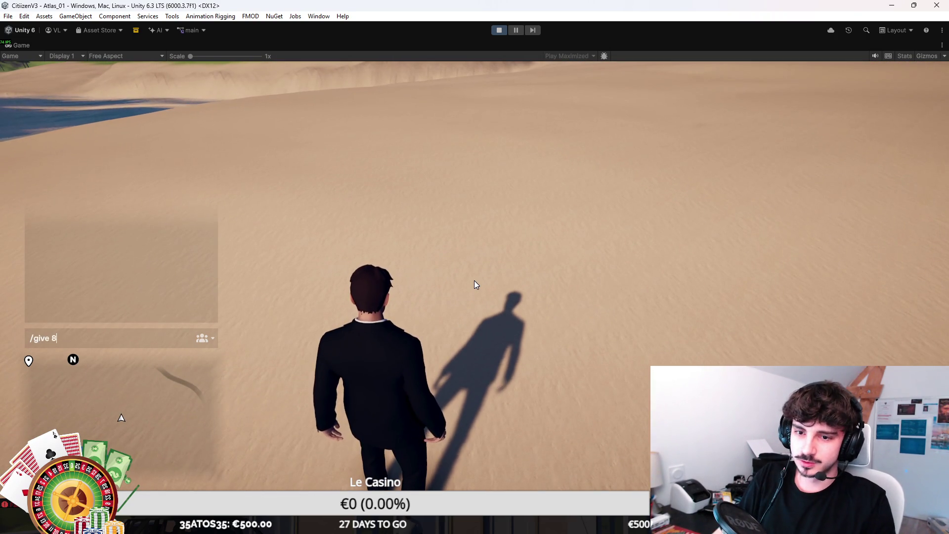
{"action": "type", "text": "z"}
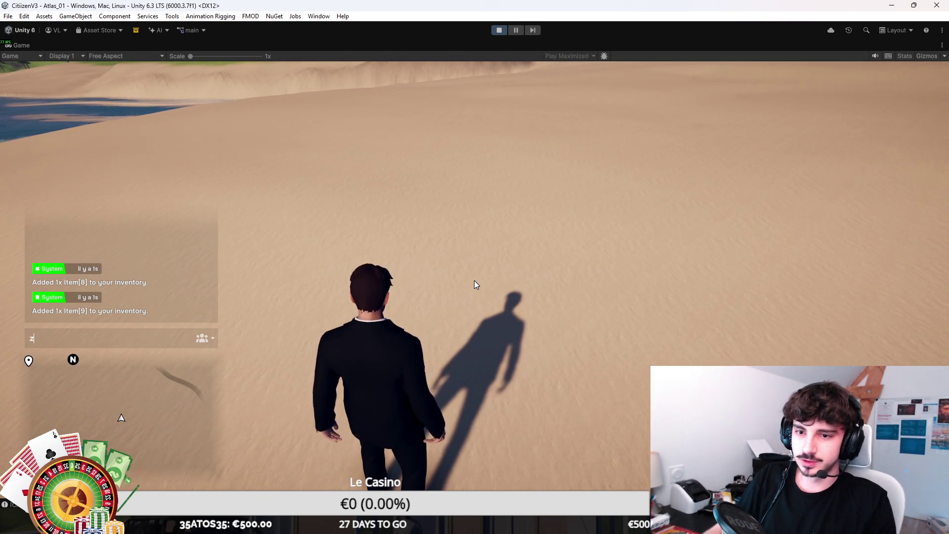
{"action": "key", "text": "Tab"}
{"action": "right_click", "coordinate": [601, 276]}
{"action": "left_click", "coordinate": [633, 239]}
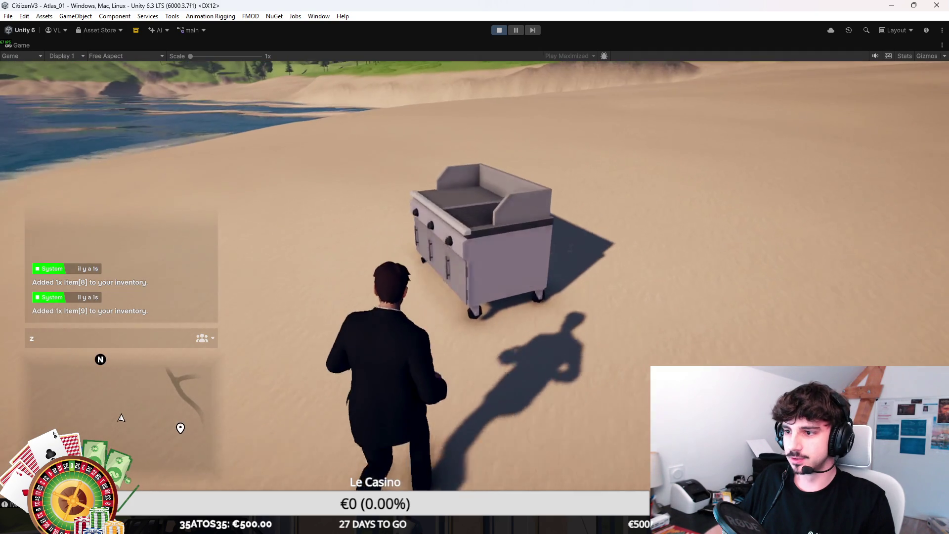
{"action": "key", "text": "z"}
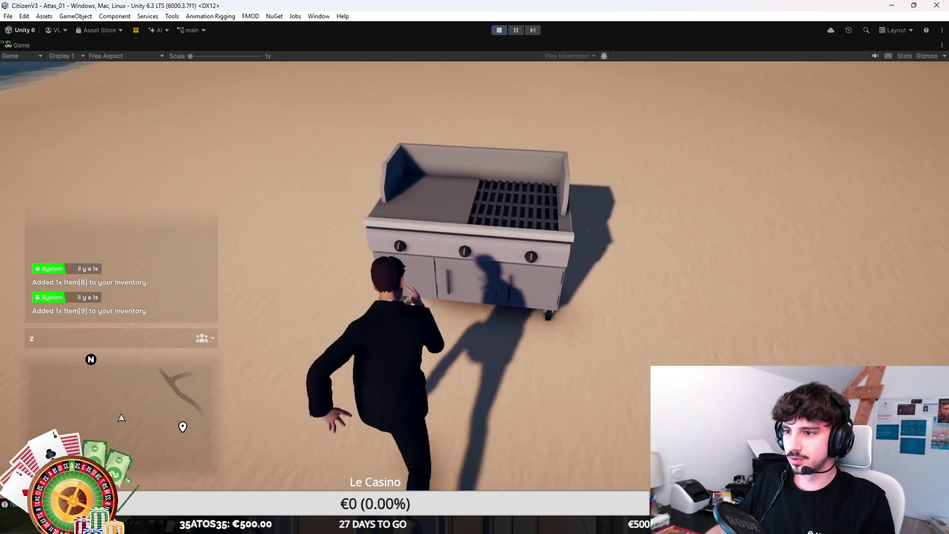
{"action": "key", "text": "z"}
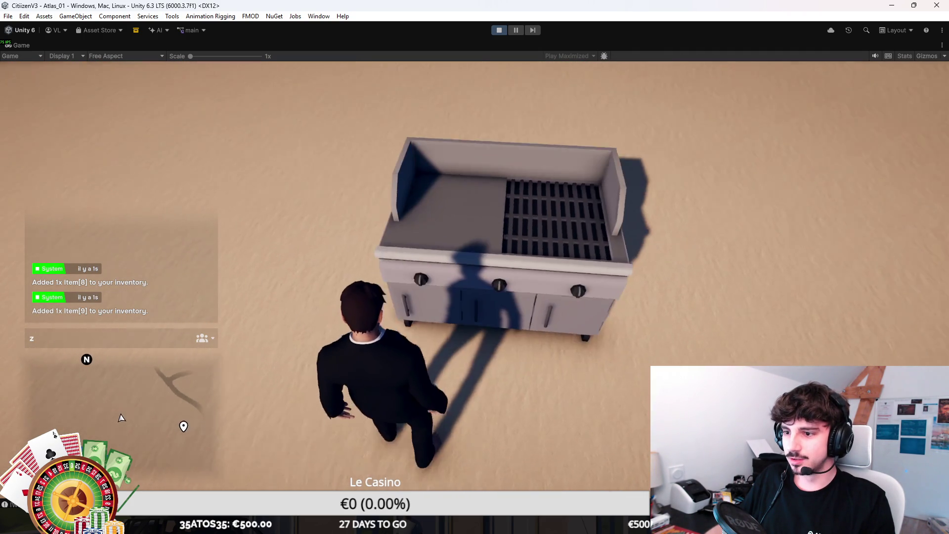
Put the Steak Haché from the inventory onto the grill's flat plate
{"action": "key", "text": "i"}
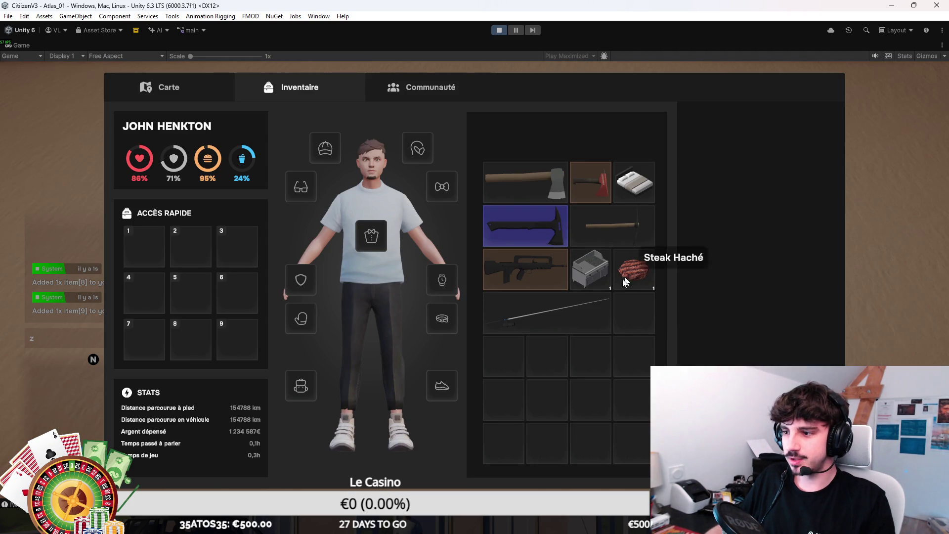
{"action": "left_click", "coordinate": [660, 264]}
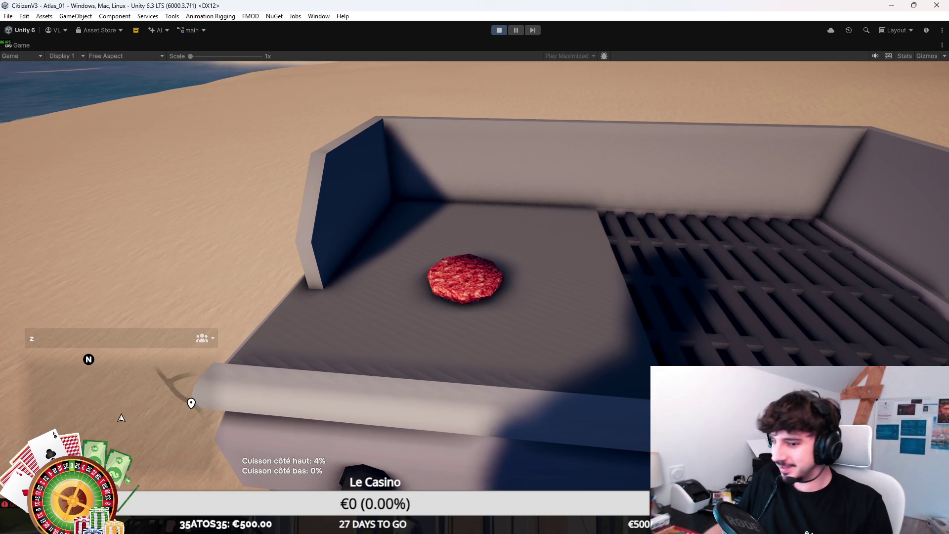
Walk away from the grill along the beach and get into the armoured vehicle
{"action": "key", "text": "s"}
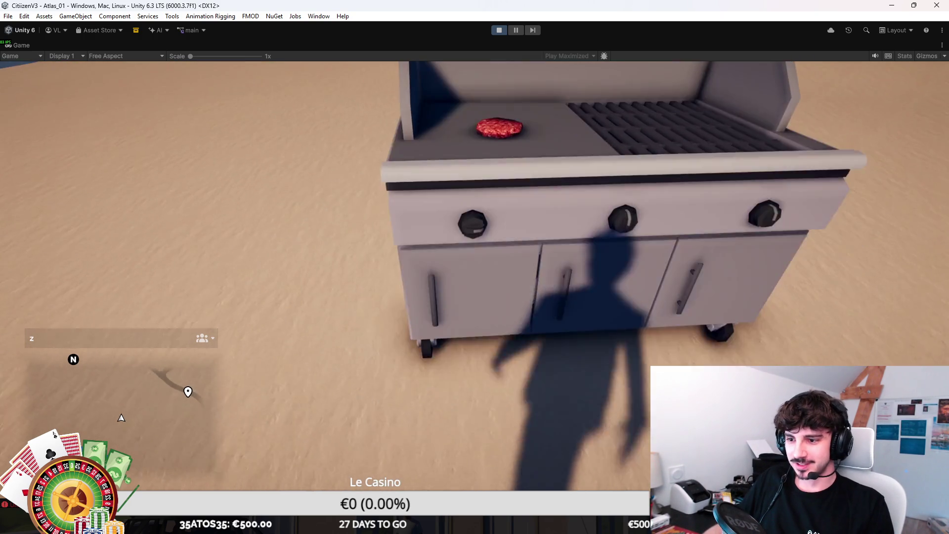
{"action": "key", "text": "s"}
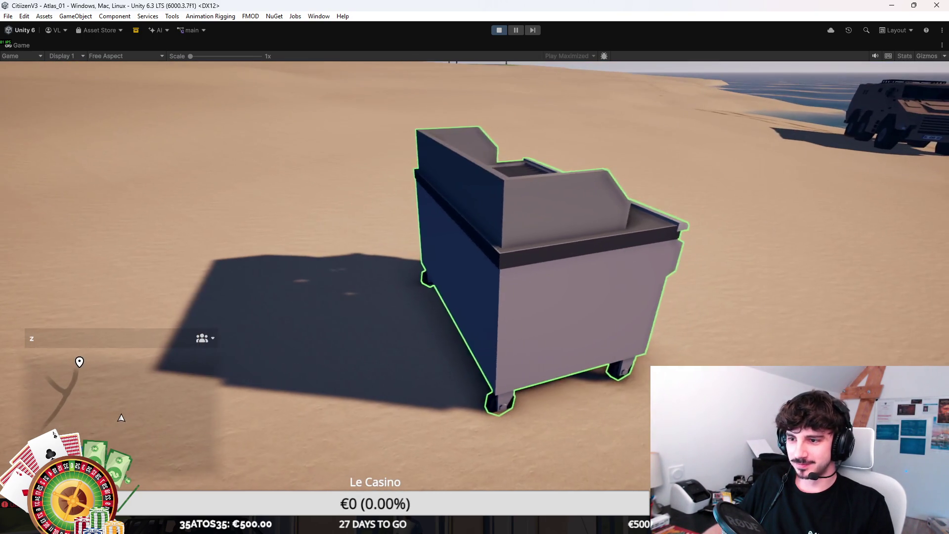
{"action": "key", "text": "w"}
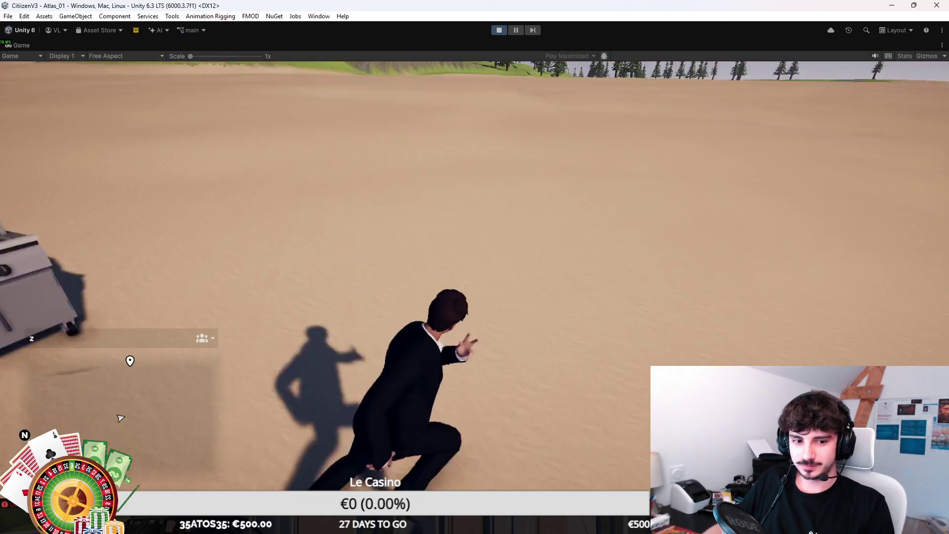
{"action": "key", "text": "w"}
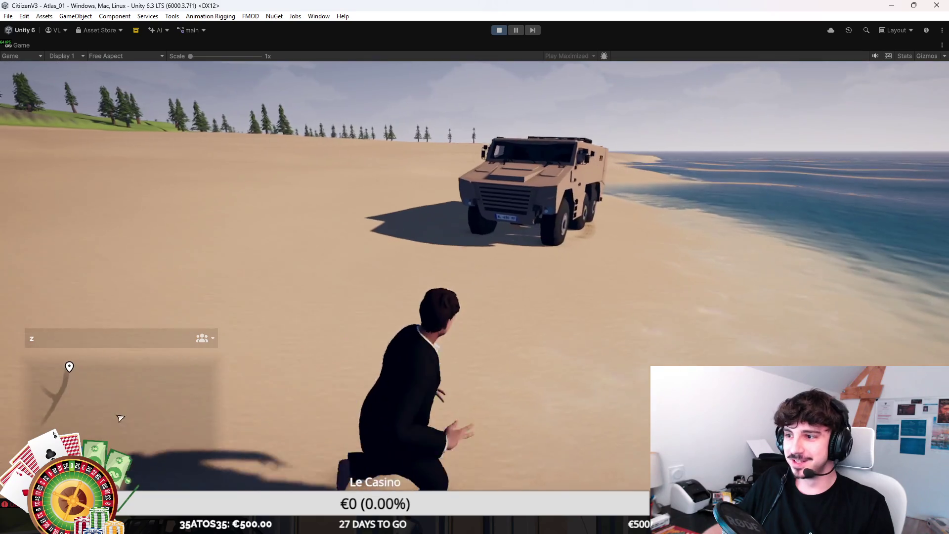
{"action": "key", "text": "f"}
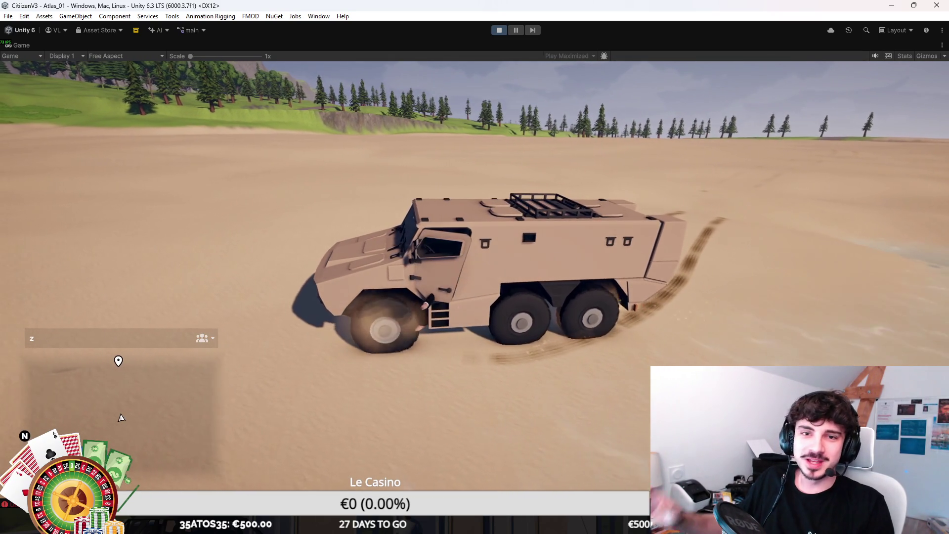
Drive the vehicle across the sand and back alongside the grill, then get out
{"action": "key", "text": "w"}
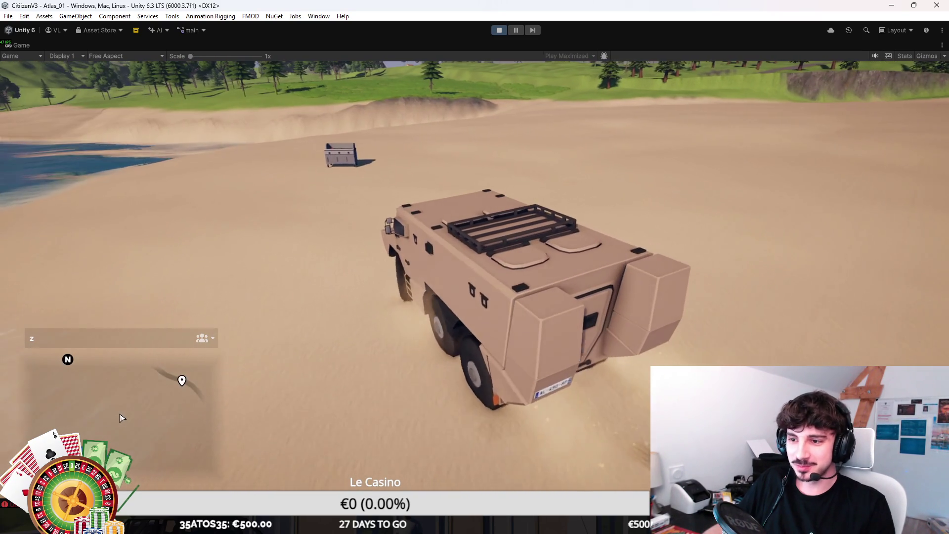
{"action": "key", "text": "d"}
{"action": "key", "text": "w"}
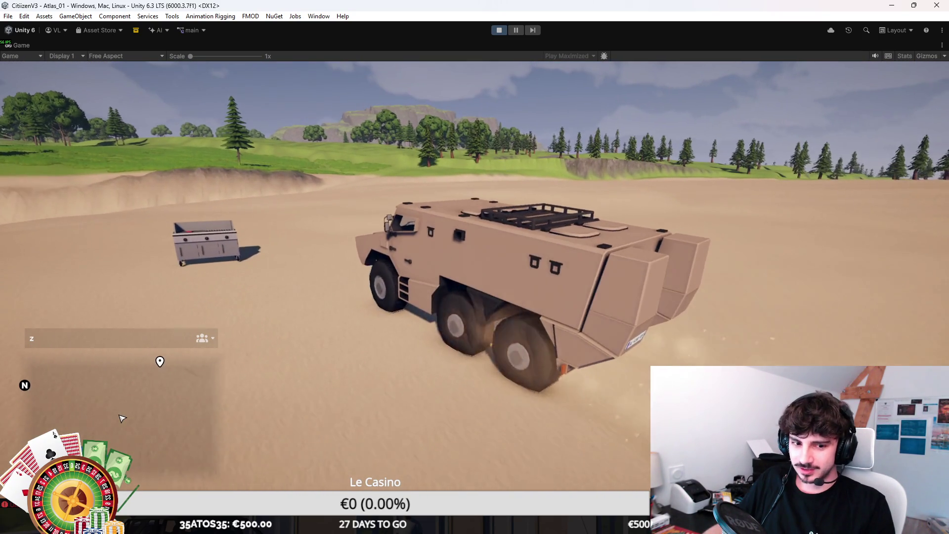
{"action": "key", "text": "w"}
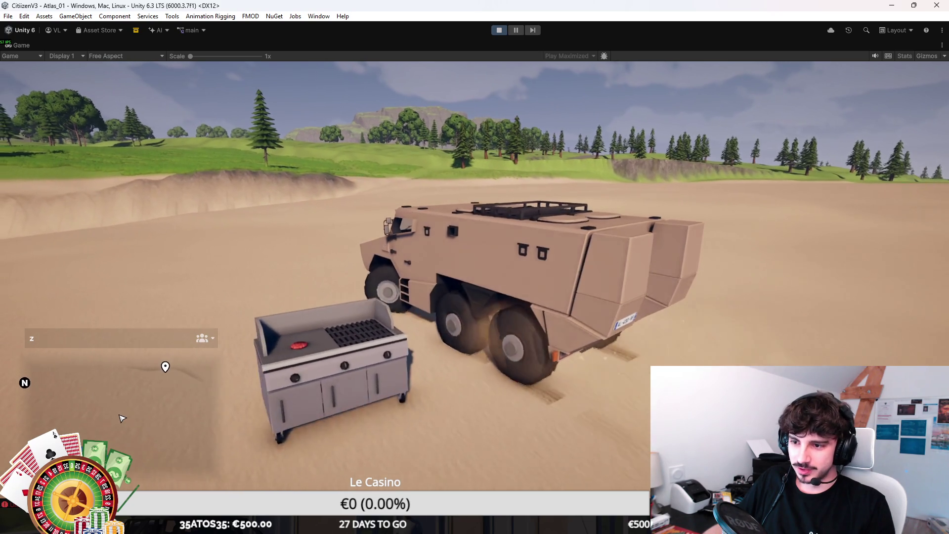
{"action": "key", "text": "w"}
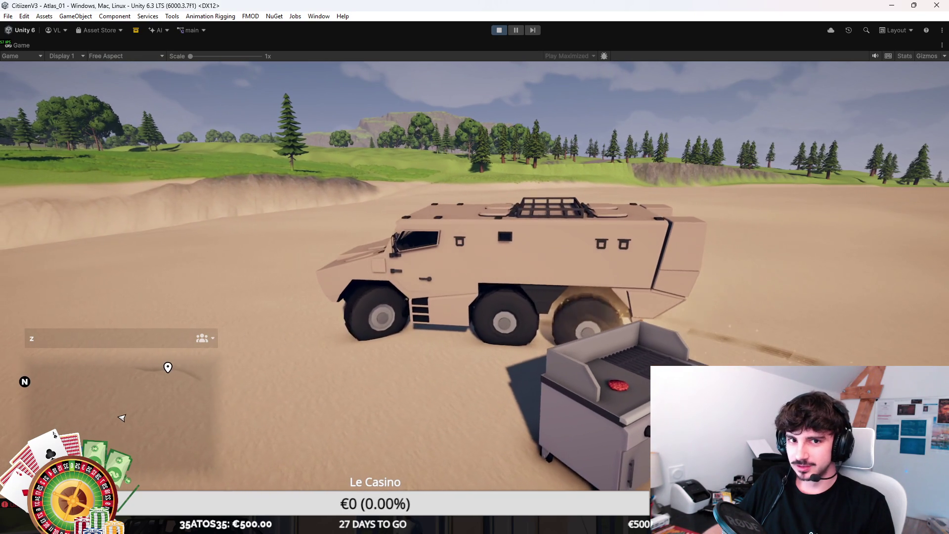
{"action": "key", "text": "w"}
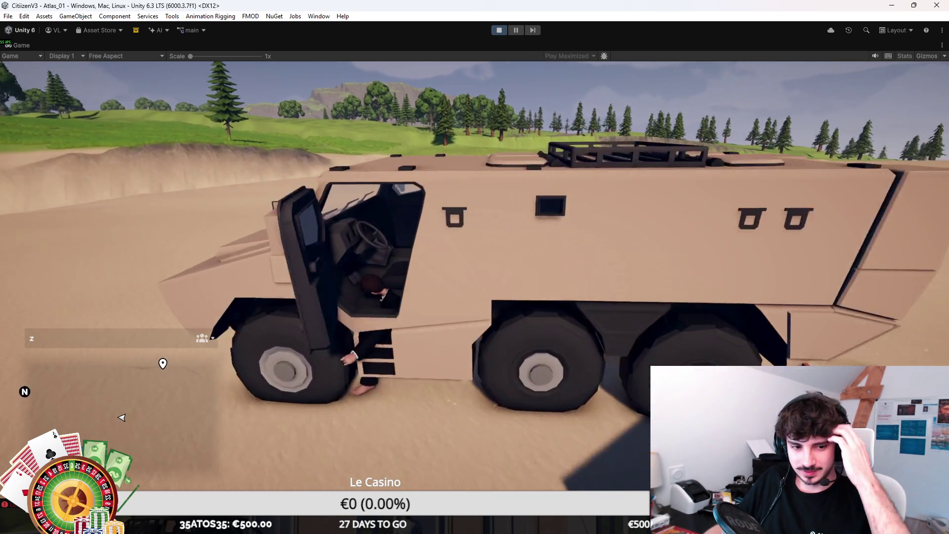
Flip the patty on the grill, send a chat message, and start typing '/give 9'
{"action": "key", "text": "s"}
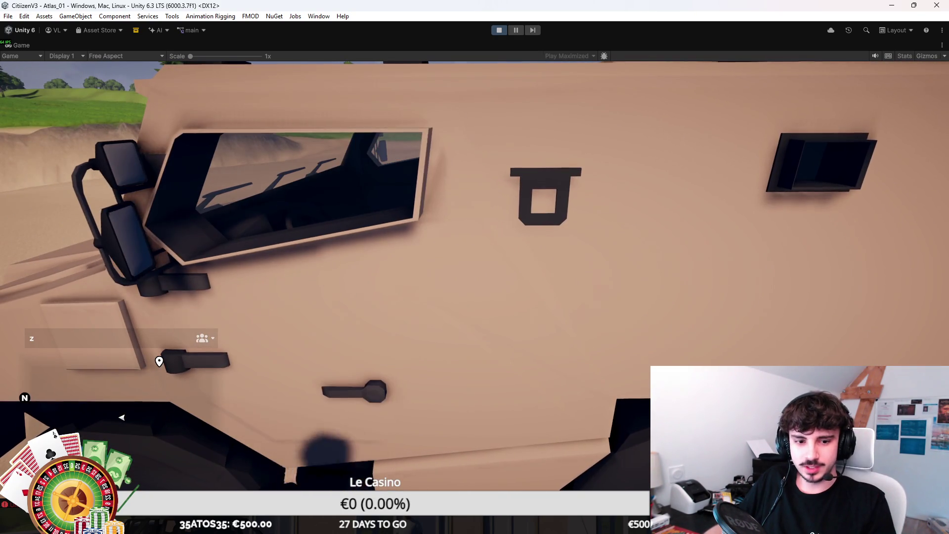
{"action": "key", "text": "e"}
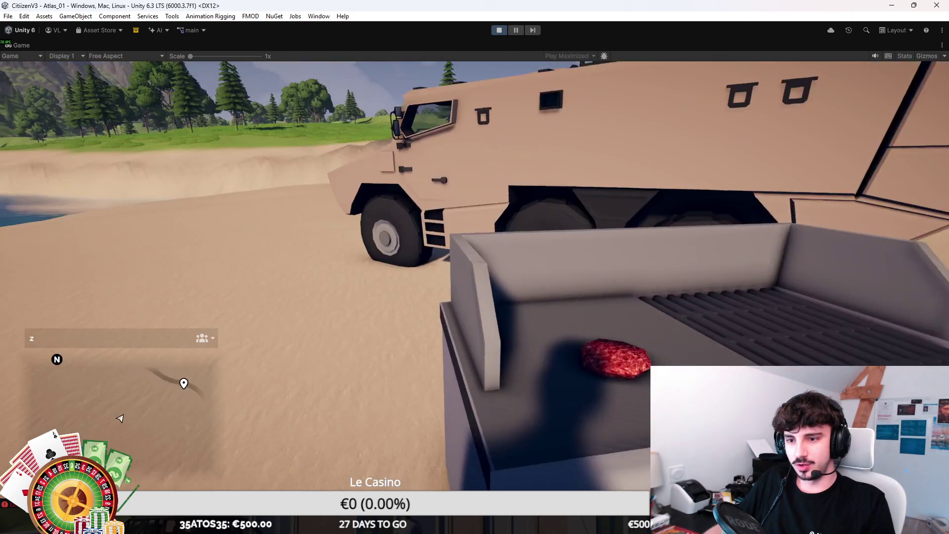
{"action": "key", "text": "e"}
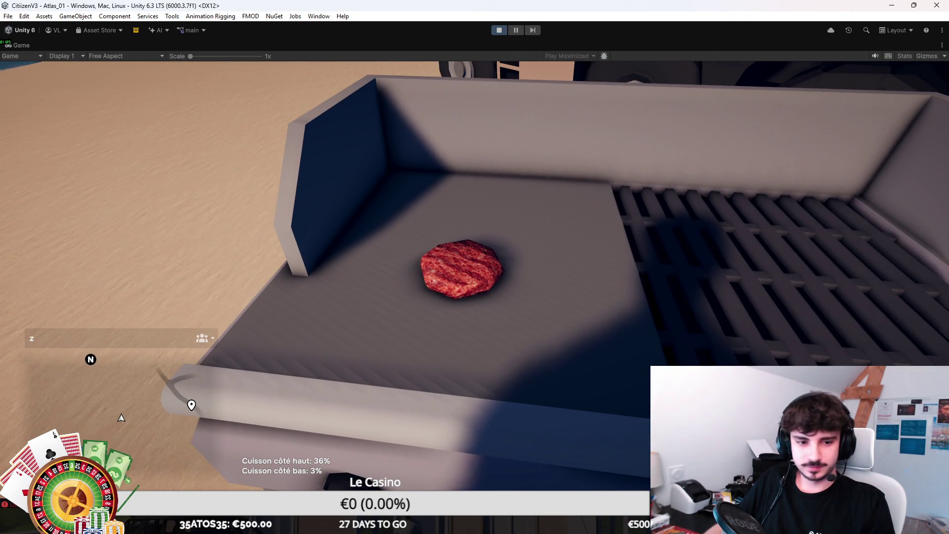
{"action": "key", "text": "Tab"}
{"action": "key", "text": "Tab"}
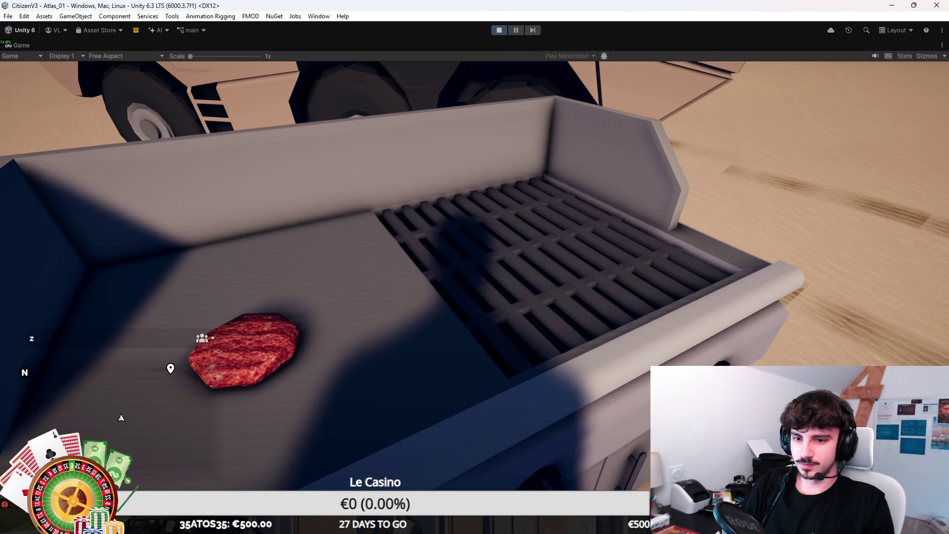
{"action": "key", "text": "Return"}
{"action": "type", "text": "/give 9 v"}
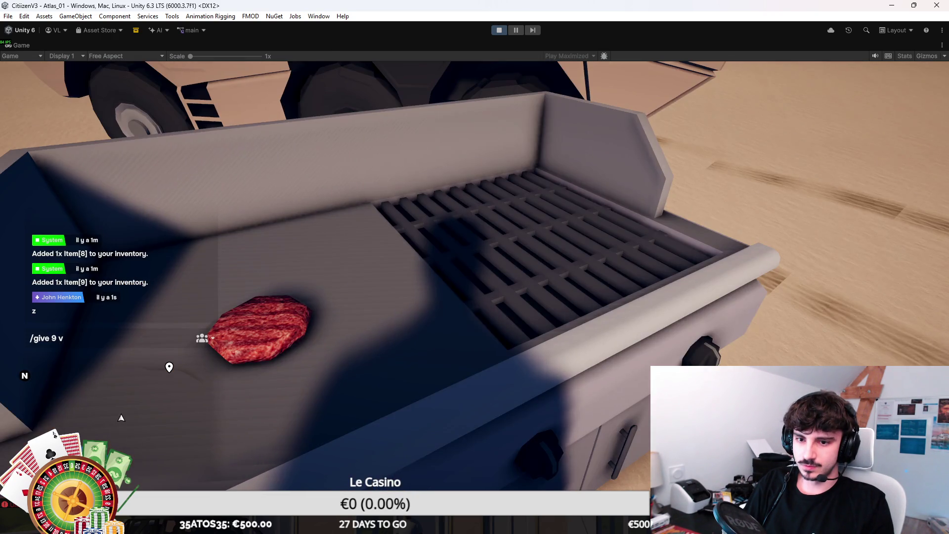
Correct the chat command to '/give 9 16' and send it for 16 patties
{"action": "key", "text": "BackSpace"}
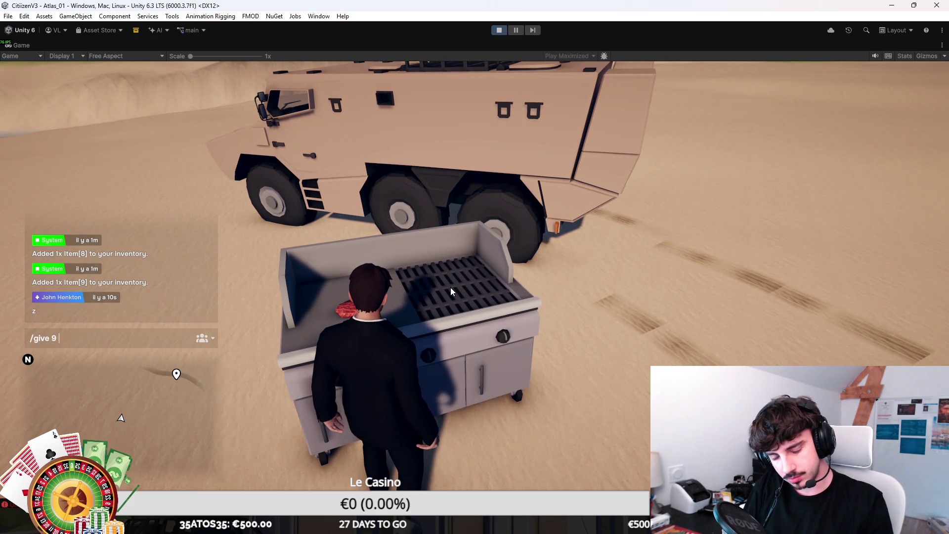
{"action": "type", "text": "16"}
{"action": "key", "text": "Return"}
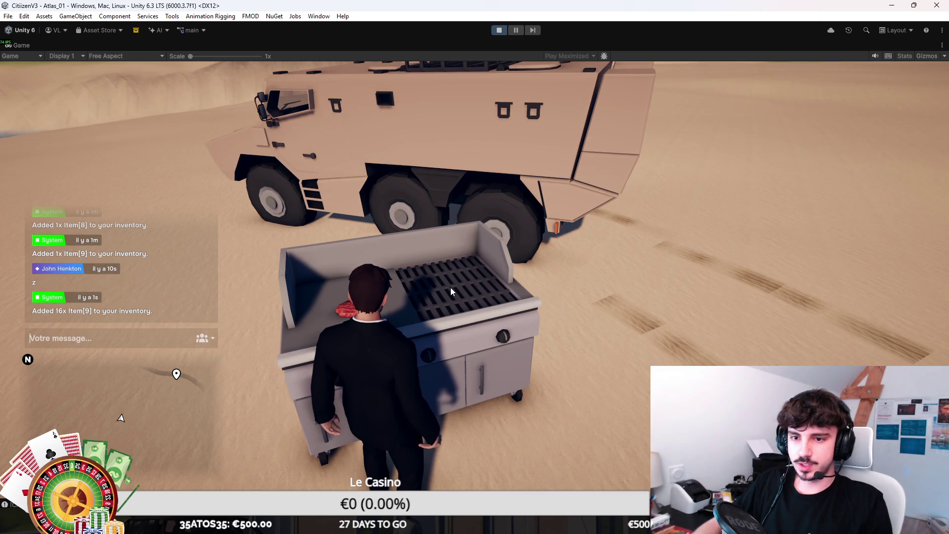
Place the steak patties one after another across the grill
{"action": "key", "text": "i"}
{"action": "right_click", "coordinate": [636, 270]}
{"action": "left_click", "coordinate": [690, 251]}
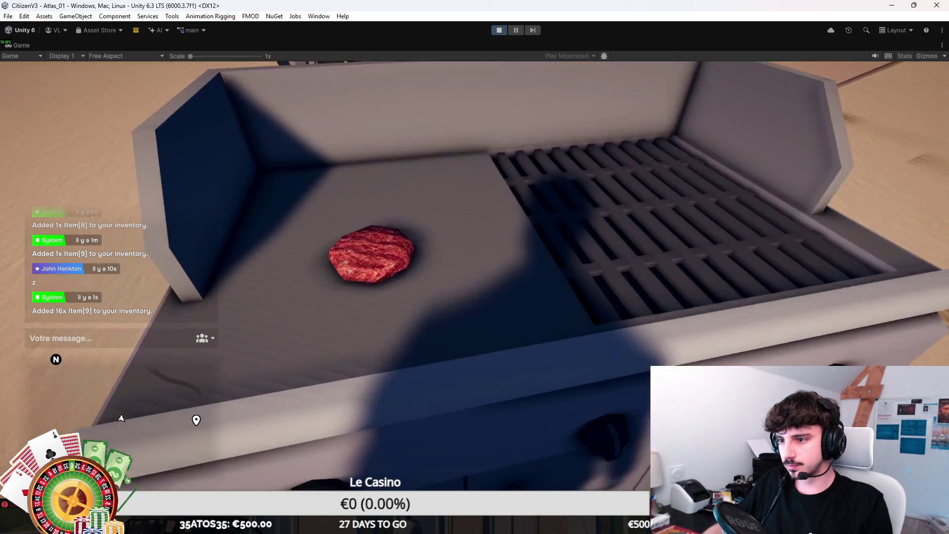
{"action": "left_click", "coordinate": [475, 267]}
{"action": "left_click", "coordinate": [475, 267]}
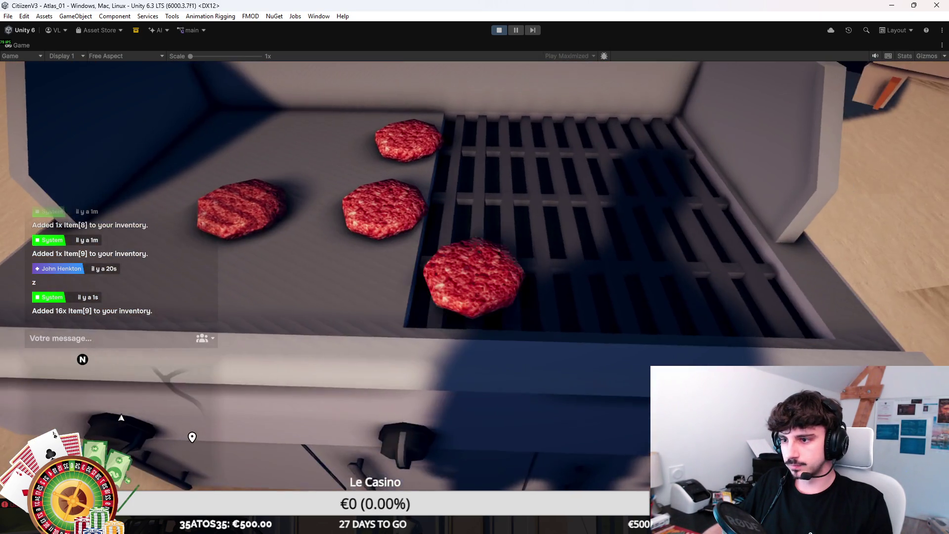
{"action": "left_click", "coordinate": [474, 267]}
{"action": "left_click", "coordinate": [474, 267]}
{"action": "left_click", "coordinate": [475, 267]}
{"action": "left_click", "coordinate": [475, 267]}
{"action": "left_click", "coordinate": [475, 267]}
{"action": "left_click", "coordinate": [474, 267]}
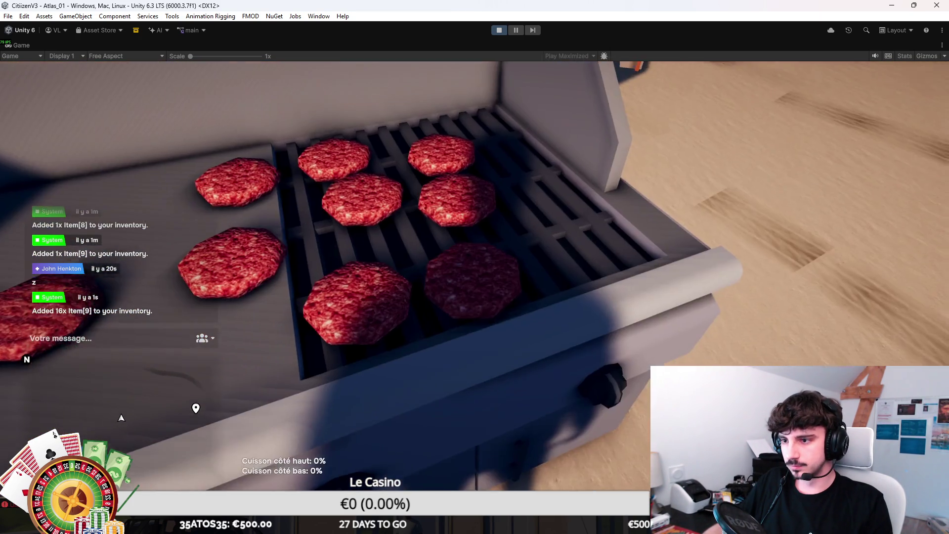
{"action": "left_click", "coordinate": [475, 267]}
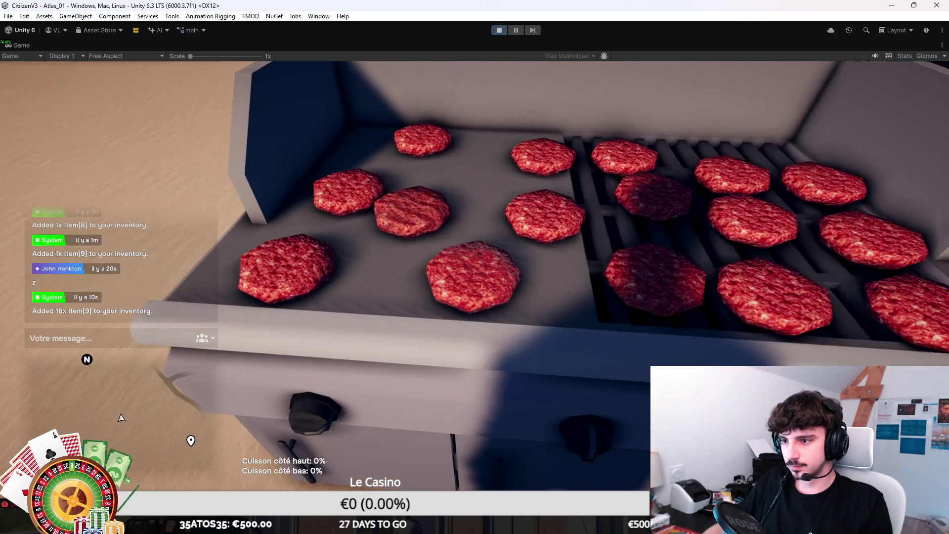
Flip one cooking patty and open the grill's lower cabinet doors
{"action": "key", "text": "i"}
{"action": "key", "text": "i"}
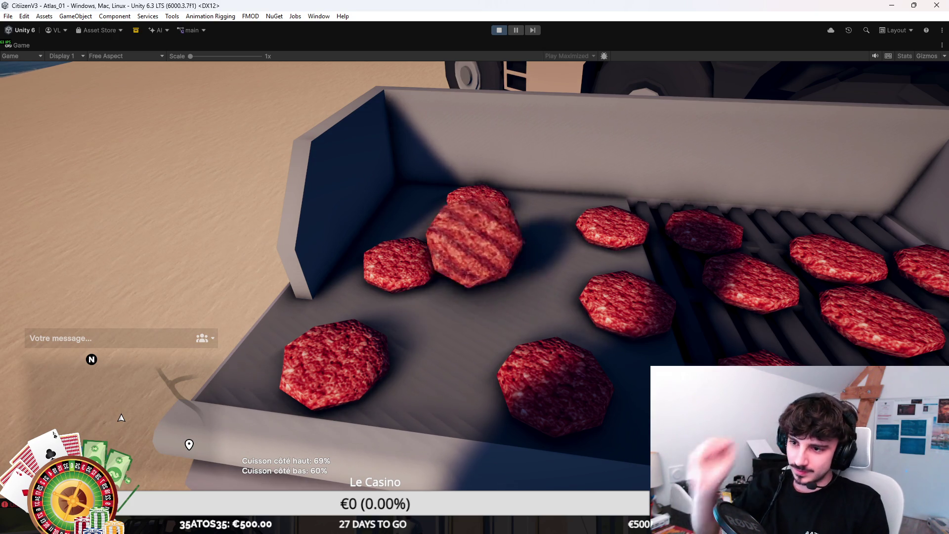
{"action": "key", "text": "e"}
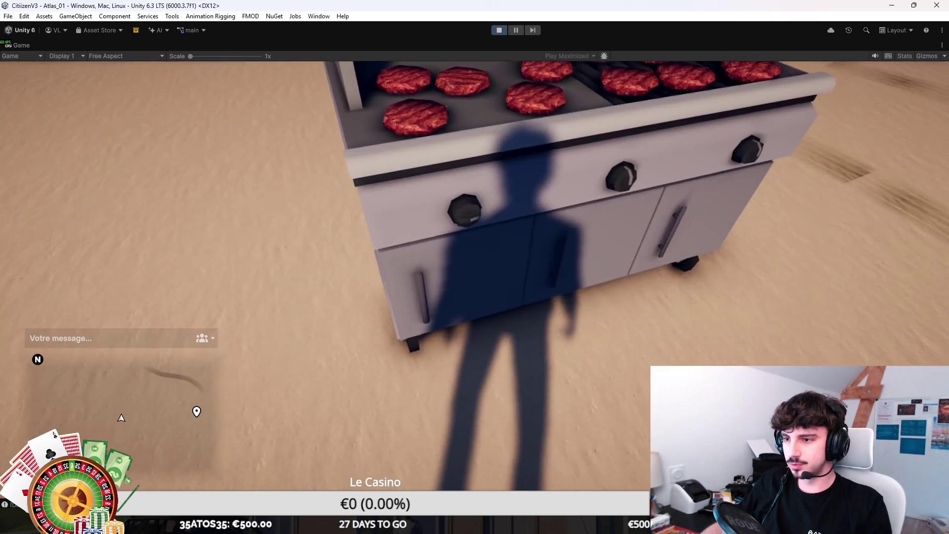
{"action": "key", "text": "e"}
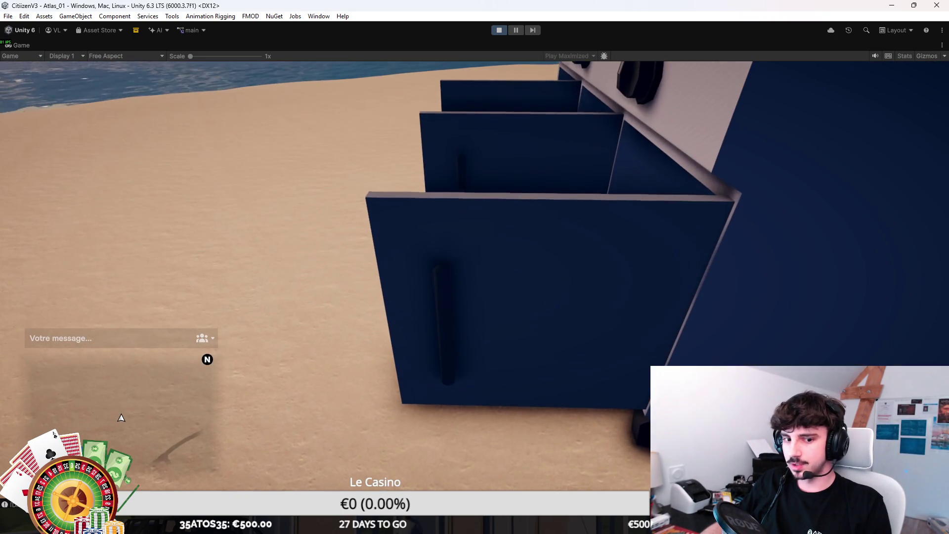
Close the grill's cabinet doors and get into the armoured truck's driver seat
{"action": "key", "text": "e"}
{"action": "key", "text": "w"}
{"action": "key", "text": "e"}
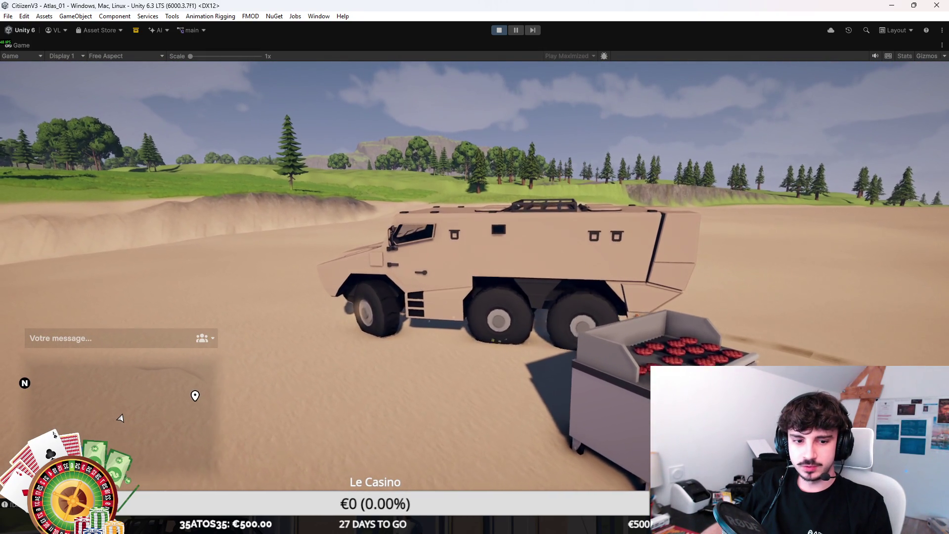
Drive the truck off the sand and across the grassy field
{"action": "key", "text": "w"}
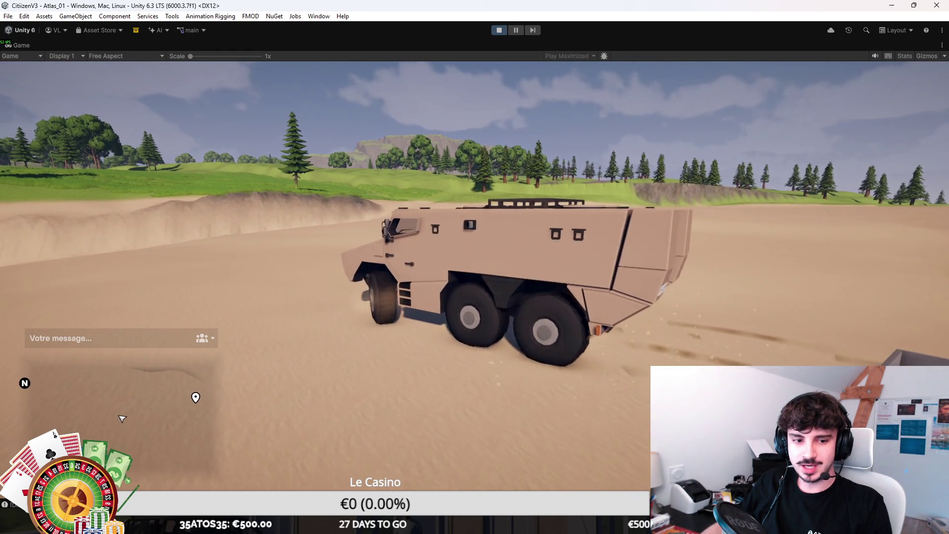
{"action": "key", "text": "w"}
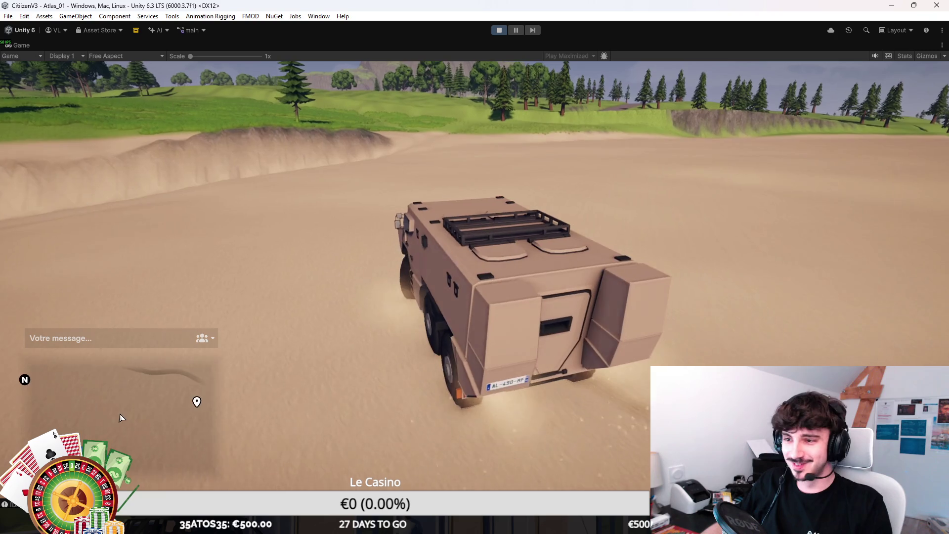
{"action": "key", "text": "w"}
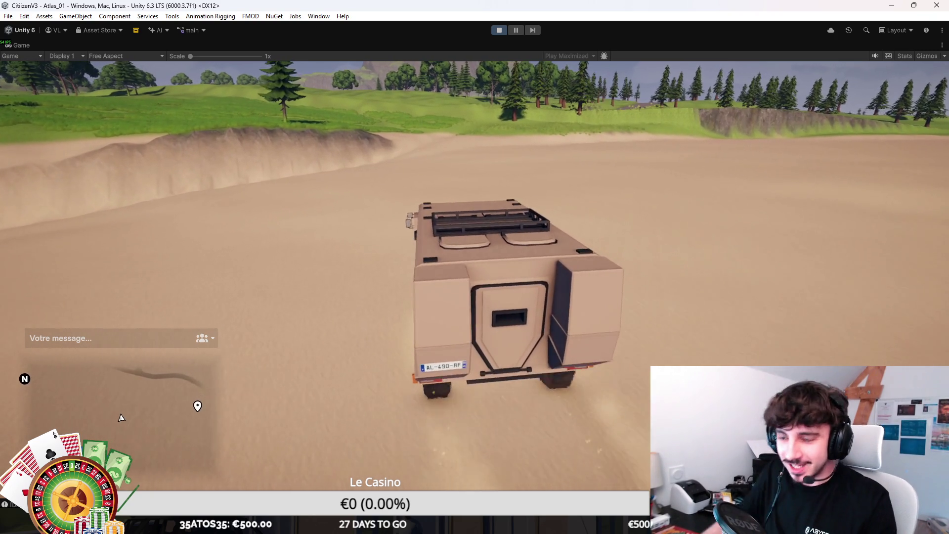
{"action": "key", "text": "w"}
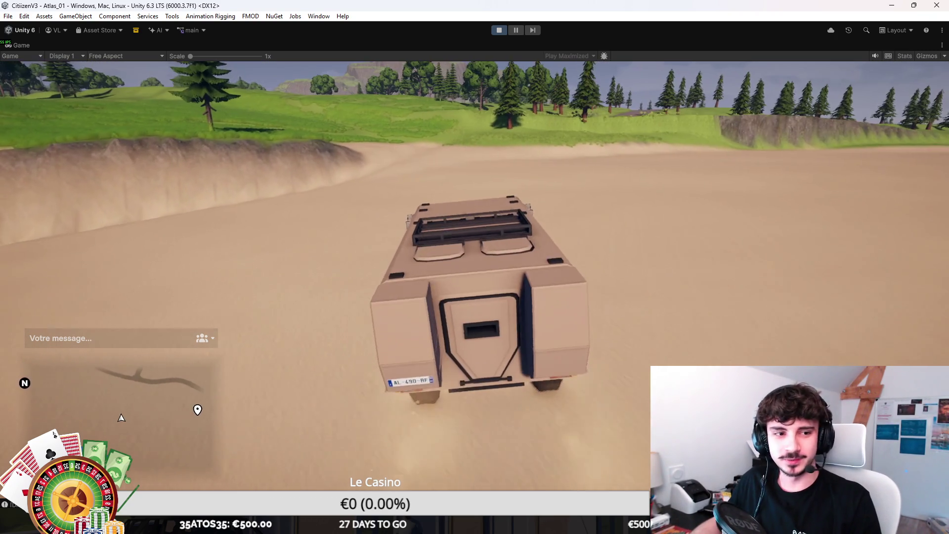
{"action": "key", "text": "w"}
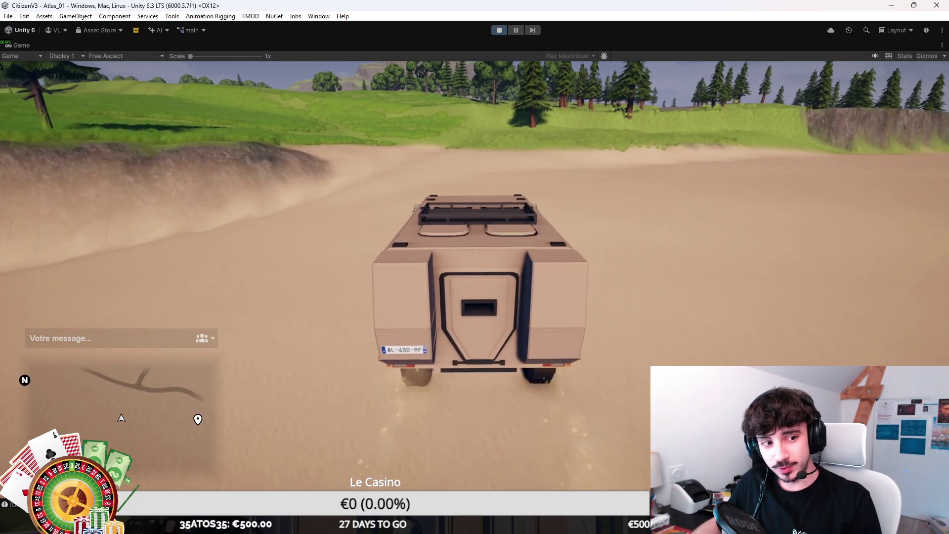
{"action": "key", "text": "w"}
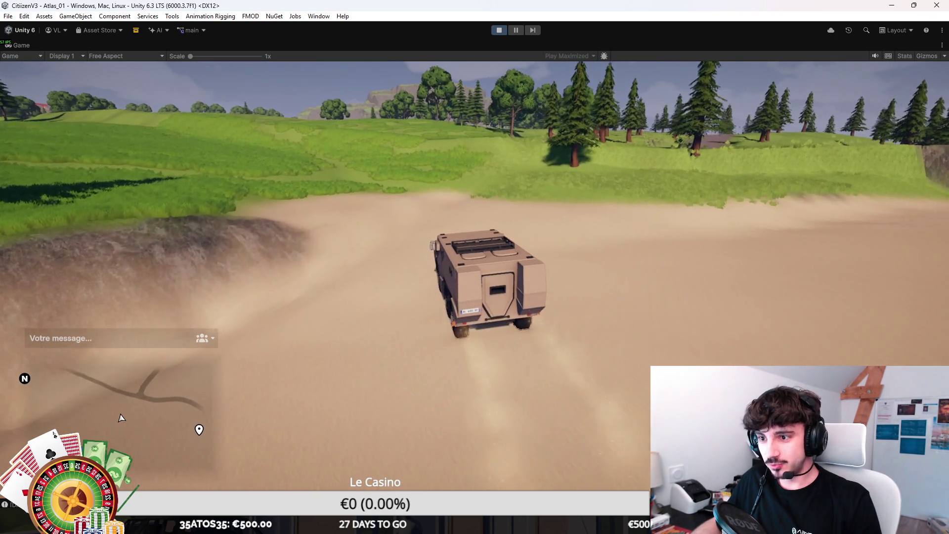
{"action": "key", "text": "w"}
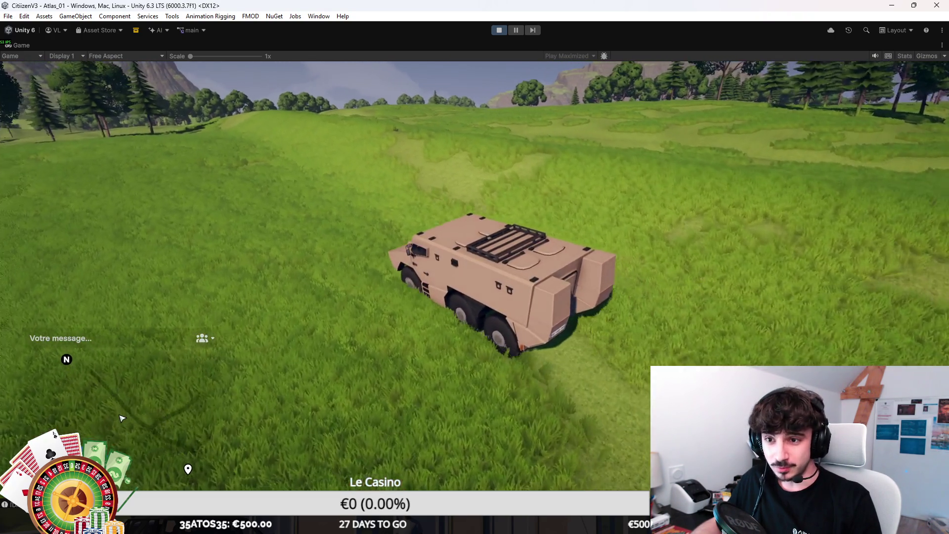
{"action": "key", "text": "w"}
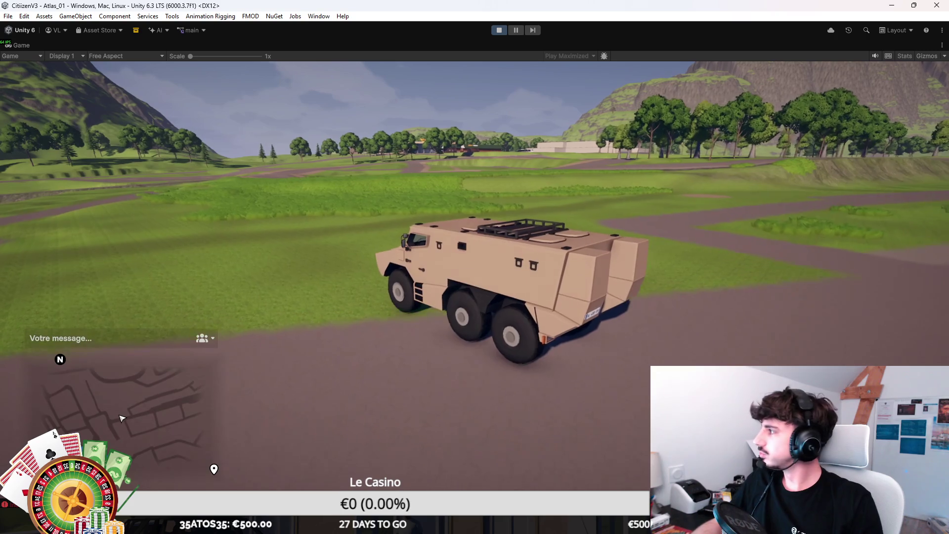
Turn the vehicle right along the dirt road, onto the grass, then reverse it
{"action": "key", "text": "w"}
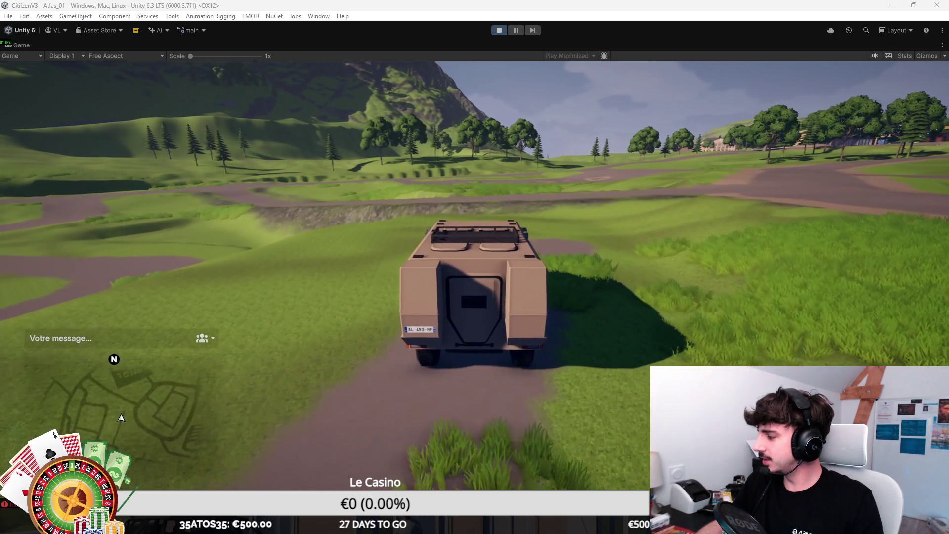
{"action": "key", "text": "w"}
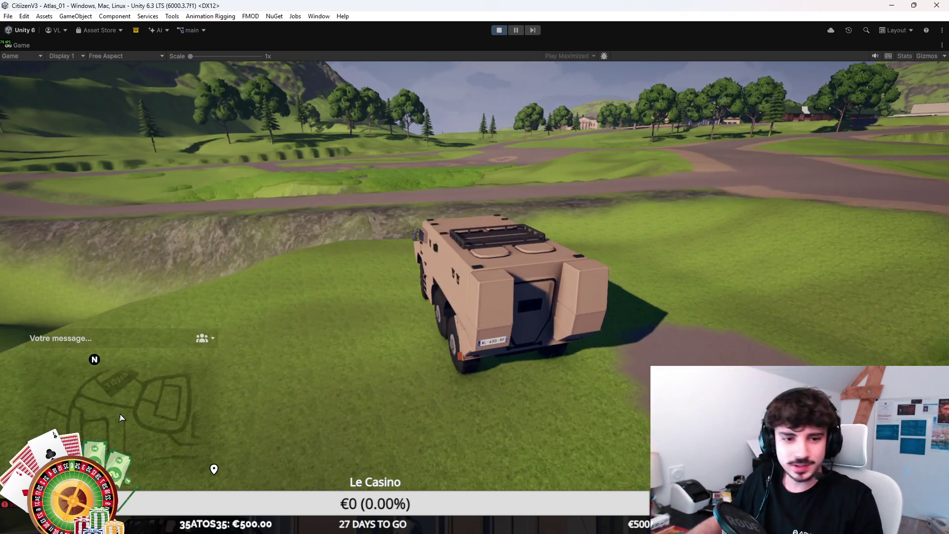
{"action": "key", "text": "d"}
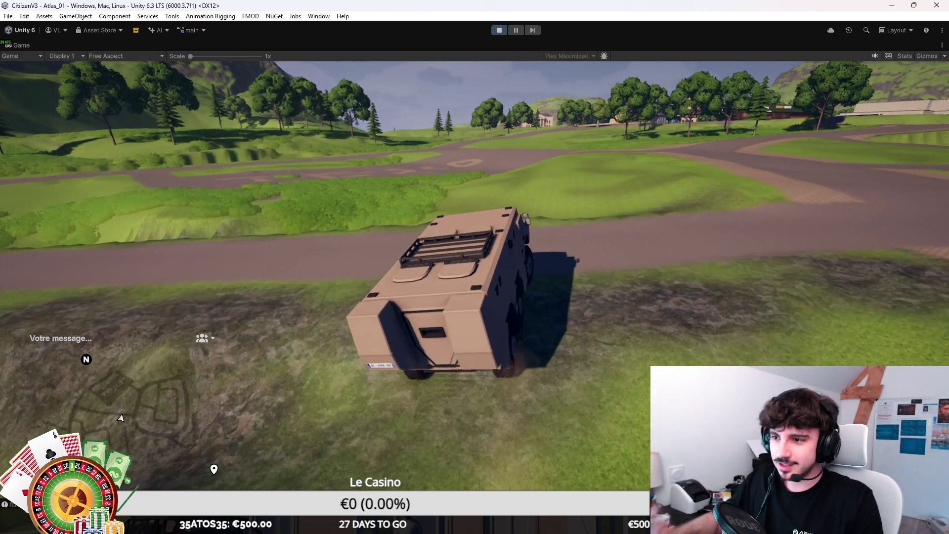
{"action": "key", "text": "d"}
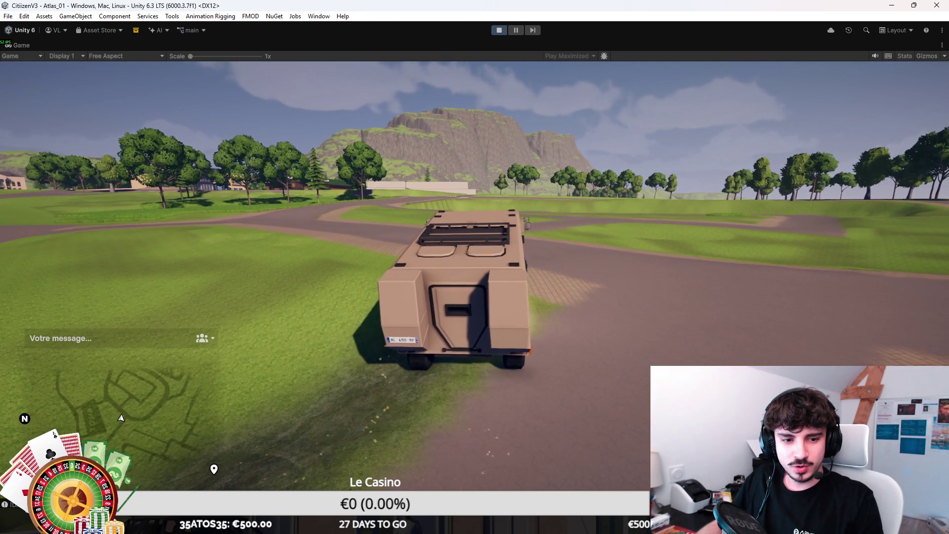
{"action": "key", "text": "d"}
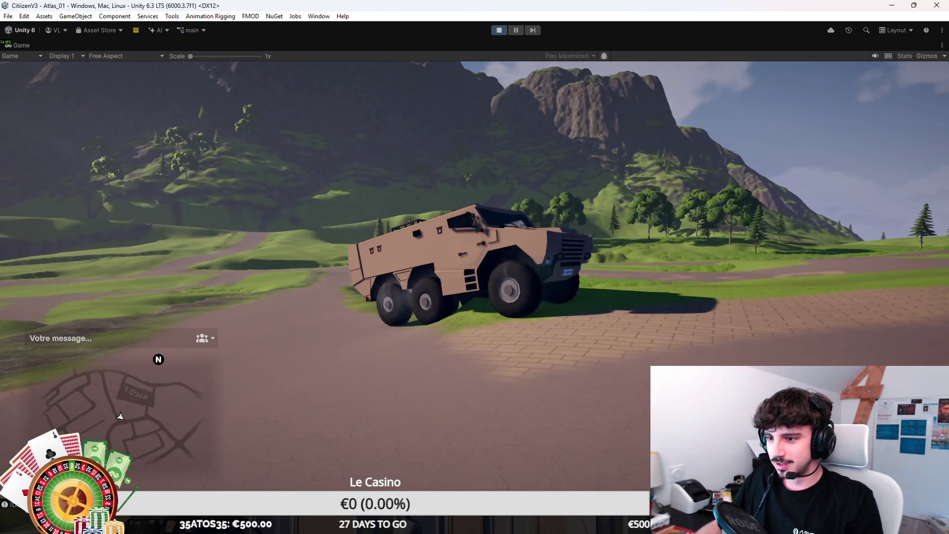
{"action": "key", "text": "s"}
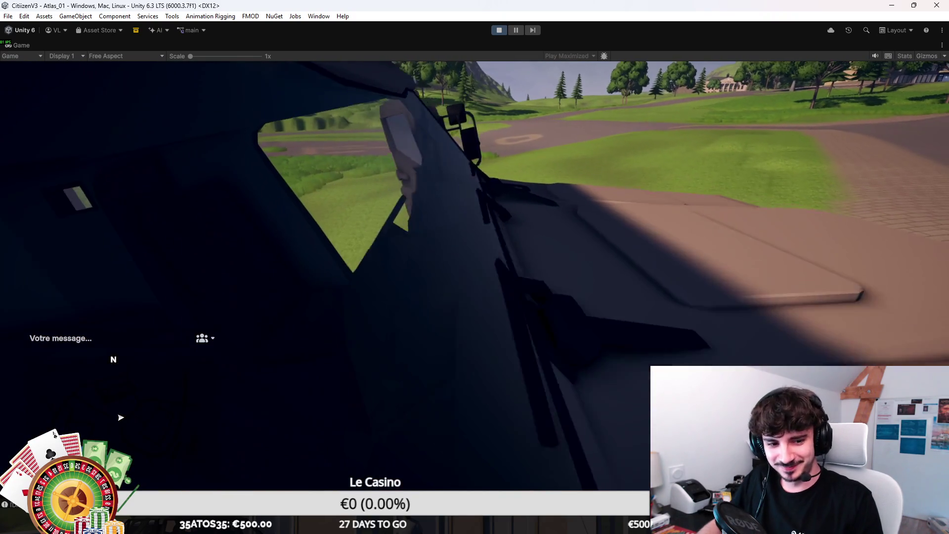
Exit the vehicle, walk and jump across the grass, then stop Play mode
{"action": "key", "text": "f"}
{"action": "key", "text": "w"}
{"action": "key", "text": "space"}
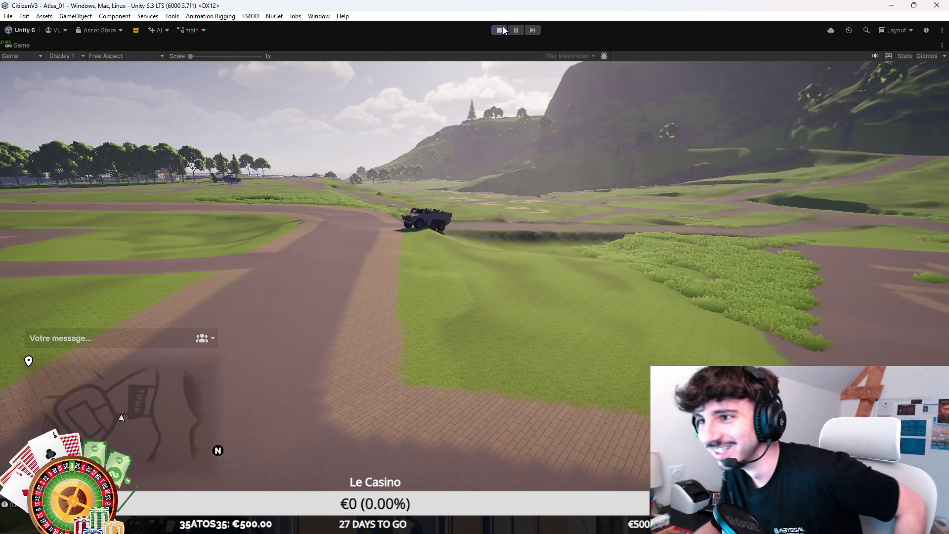
{"action": "left_click", "coordinate": [504, 30]}
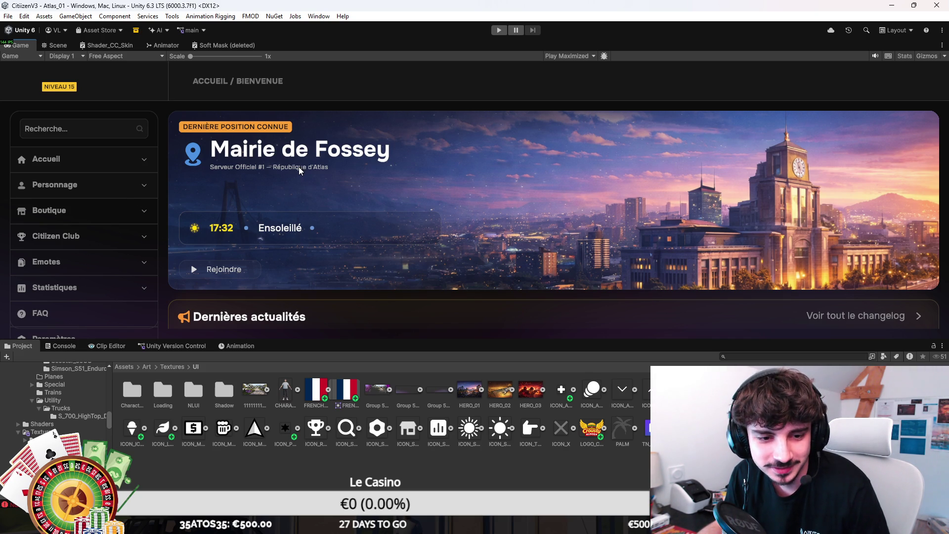
Switch to the Scene view and zoom in and out around the Crousty Burger UI canvas
{"action": "left_click", "coordinate": [57, 45]}
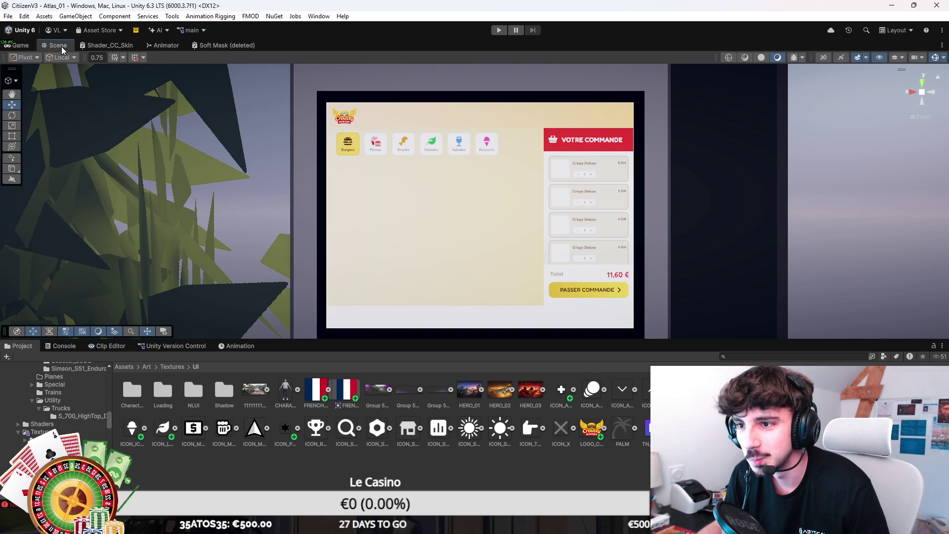
{"action": "scroll", "coordinate": [403, 110], "scroll_direction": "up", "scroll_amount": 2}
{"action": "scroll", "coordinate": [406, 119], "scroll_direction": "down", "scroll_amount": 3}
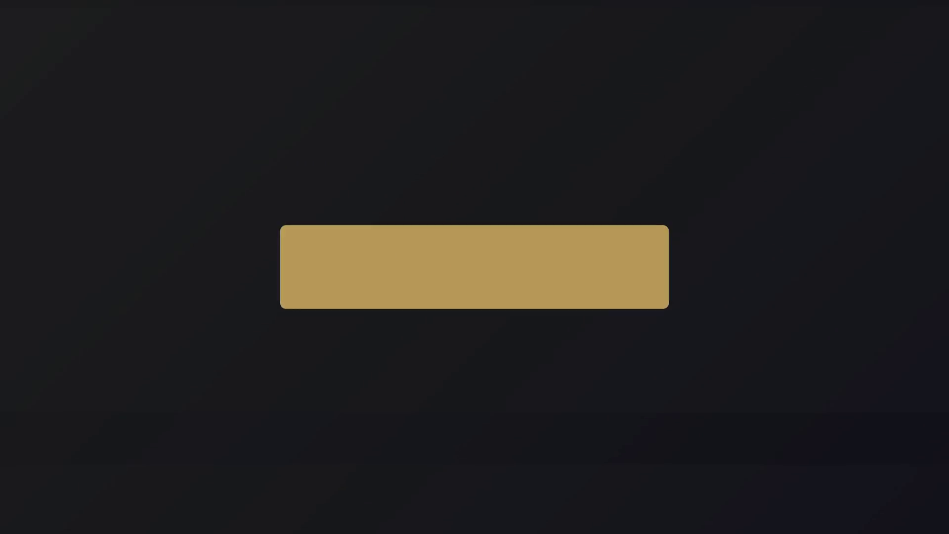
Zoom the Scene view out from the kiosk to the restaurant building's exterior
{"action": "scroll", "coordinate": [700, 237], "scroll_direction": "down", "scroll_amount": 10}
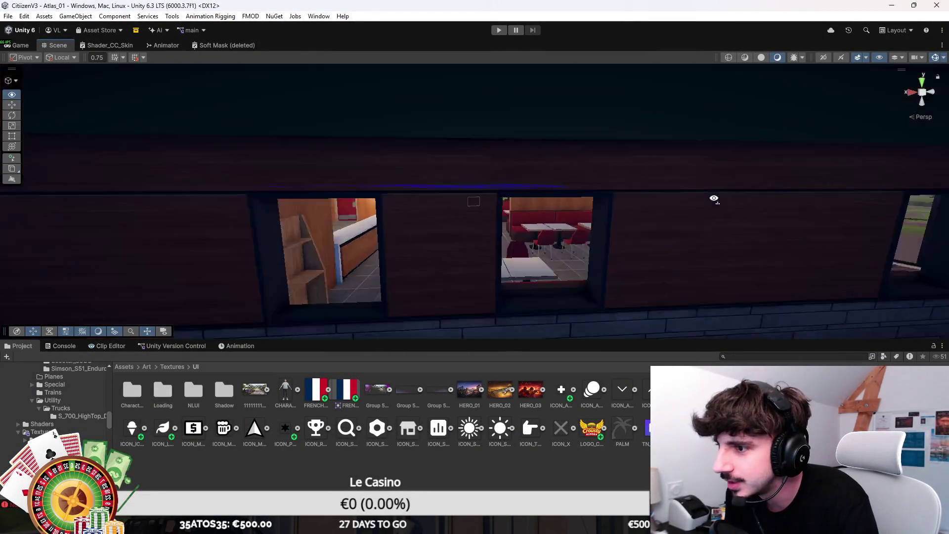
Maximize the Scene view and orbit up to a high view over the white bus at its stop
{"action": "key", "text": "shift+space"}
{"action": "mouse_move", "coordinate": [528, 193]}
{"action": "left_mouse_down"}
{"action": "mouse_move", "coordinate": [611, 196]}
{"action": "mouse_move", "coordinate": [596, 200]}
{"action": "mouse_move", "coordinate": [550, 199]}
{"action": "mouse_move", "coordinate": [611, 186]}
{"action": "mouse_move", "coordinate": [433, 237]}
{"action": "mouse_move", "coordinate": [326, 243]}
{"action": "mouse_move", "coordinate": [499, 232]}
{"action": "mouse_move", "coordinate": [489, 211]}
{"action": "left_mouse_up"}
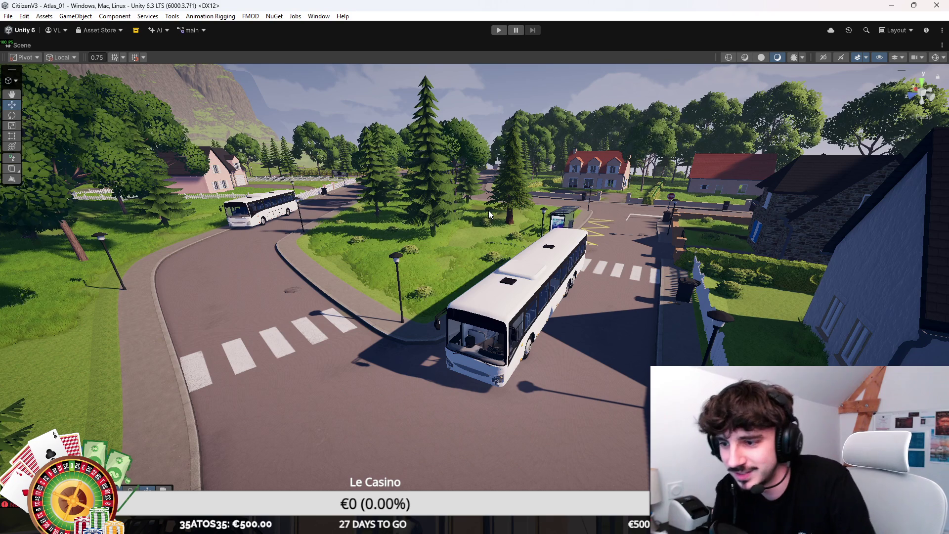
{"action": "mouse_move", "coordinate": [488, 214]}
{"action": "left_mouse_down"}
{"action": "mouse_move", "coordinate": [668, 362]}
{"action": "mouse_move", "coordinate": [577, 254]}
{"action": "mouse_move", "coordinate": [674, 251]}
{"action": "mouse_move", "coordinate": [621, 222]}
{"action": "mouse_move", "coordinate": [481, 212]}
{"action": "mouse_move", "coordinate": [755, 249]}
{"action": "mouse_move", "coordinate": [714, 269]}
{"action": "left_mouse_up"}
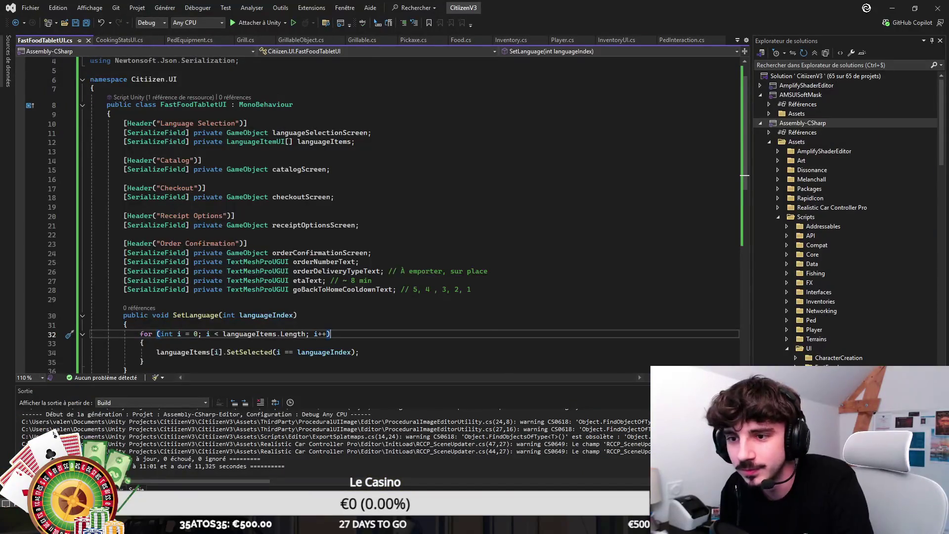
Leave the FastFoodTabletUI script in Visual Studio and fly the Unity camera over the houses toward the bus
{"action": "scroll", "coordinate": [375, 213], "scroll_direction": "down", "scroll_amount": 5}
{"action": "scroll", "coordinate": [375, 213], "scroll_direction": "up", "scroll_amount": 2}
{"action": "left_click", "coordinate": [144, 260]}
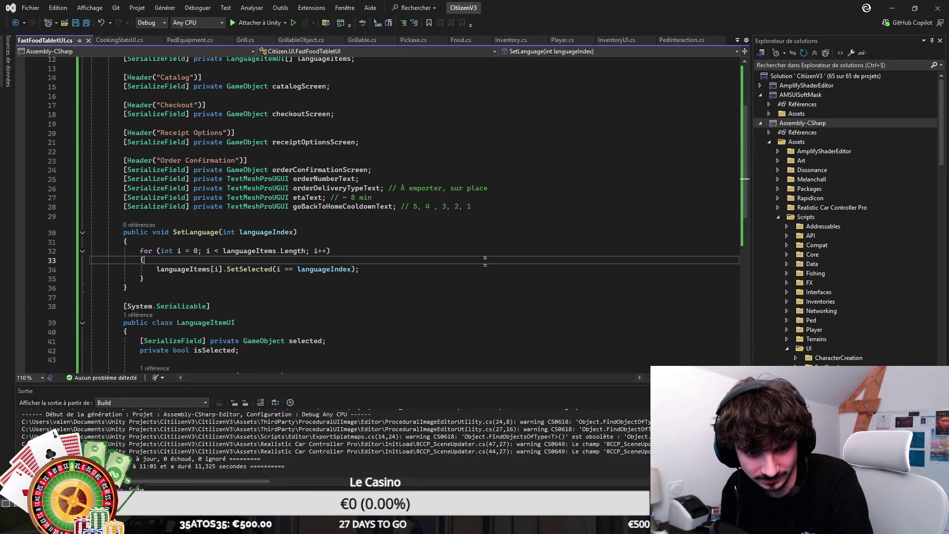
{"action": "key", "text": "alt+Tab"}
{"action": "mouse_move", "coordinate": [468, 216]}
{"action": "left_mouse_down"}
{"action": "mouse_move", "coordinate": [537, 219]}
{"action": "mouse_move", "coordinate": [589, 203]}
{"action": "left_mouse_up"}
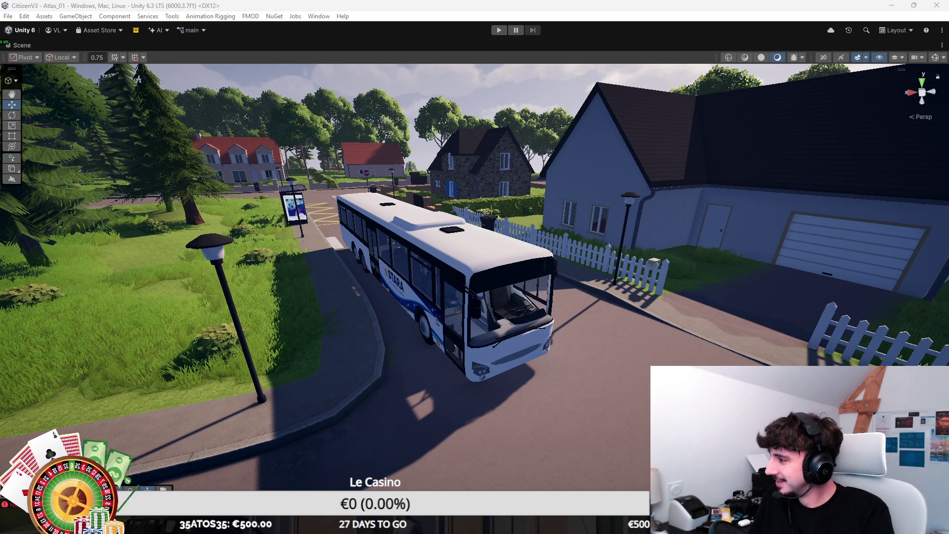
Preview the Nuketown wiki image, close the image search window, then move in and tilt down onto the bus
{"action": "key", "text": "alt+Tab"}
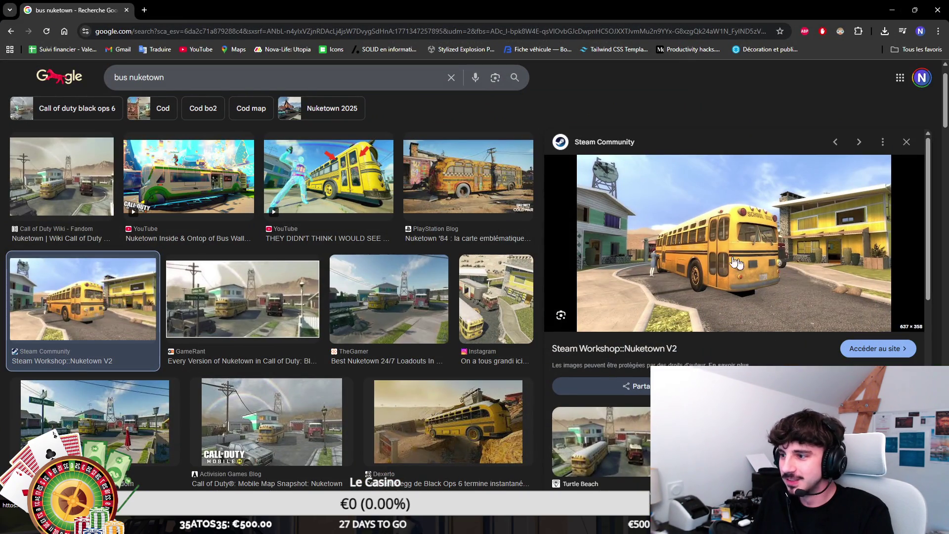
{"action": "left_click", "coordinate": [62, 191]}
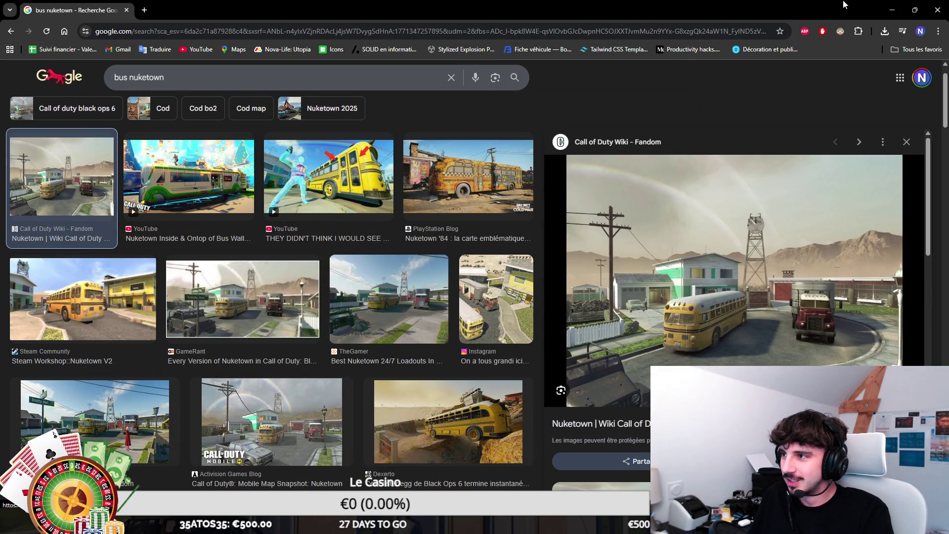
{"action": "left_click", "coordinate": [937, 8]}
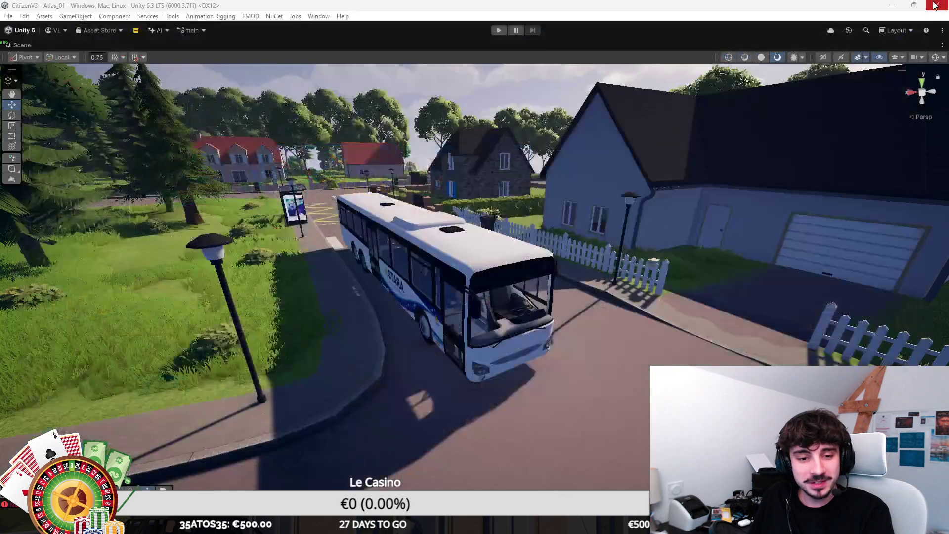
{"action": "key", "text": "w"}
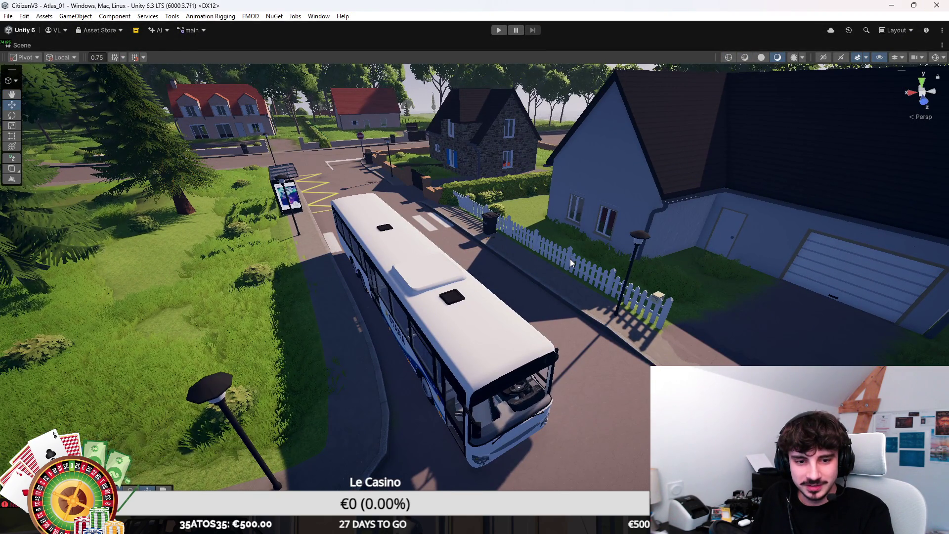
{"action": "left_click_drag", "start_coordinate": [570, 259], "coordinate": [569, 271]}
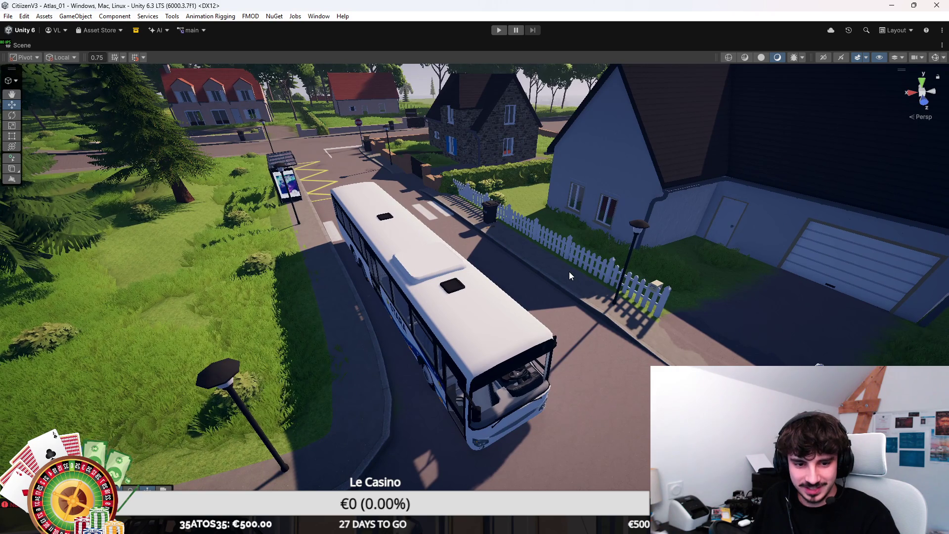
Search Google for 'nuketown bus' in a new browser tab
{"action": "mouse_move", "coordinate": [488, 531]}
{"action": "mouse_move", "coordinate": [579, 467]}
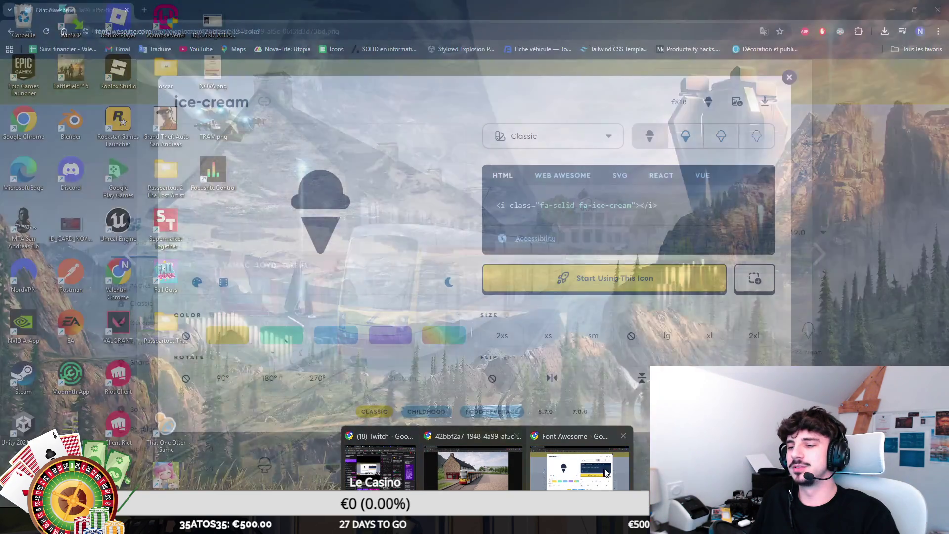
{"action": "left_click", "coordinate": [605, 473]}
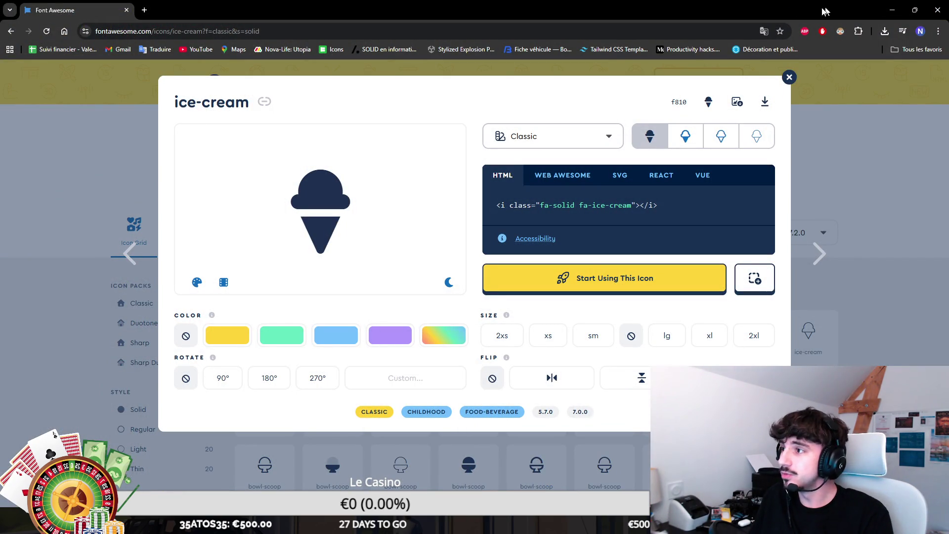
{"action": "key", "text": "ctrl+t"}
{"action": "type", "text": "nuketown bus"}
{"action": "key", "text": "Return"}
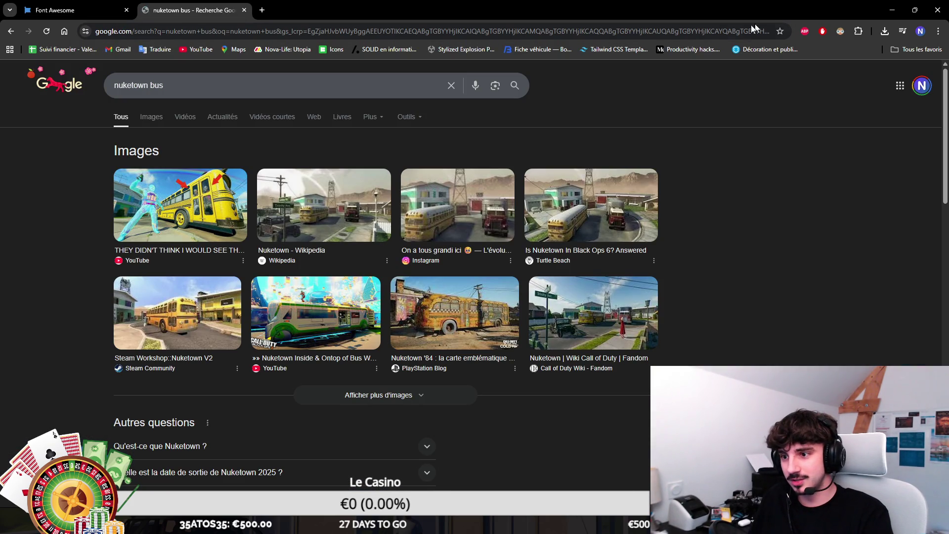
Switch to image results and preview the YouTube, Instagram and other nuketown bus images
{"action": "left_click", "coordinate": [321, 327]}
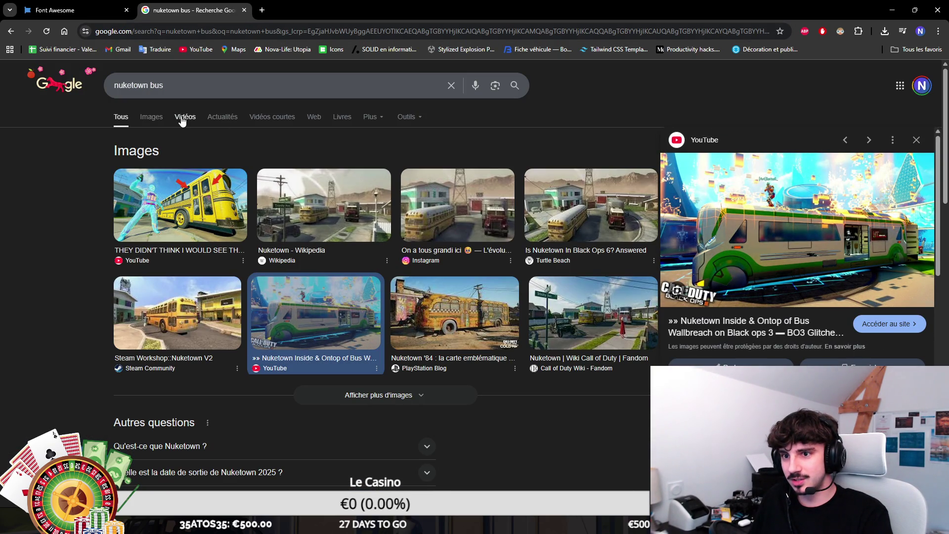
{"action": "left_click", "coordinate": [152, 118]}
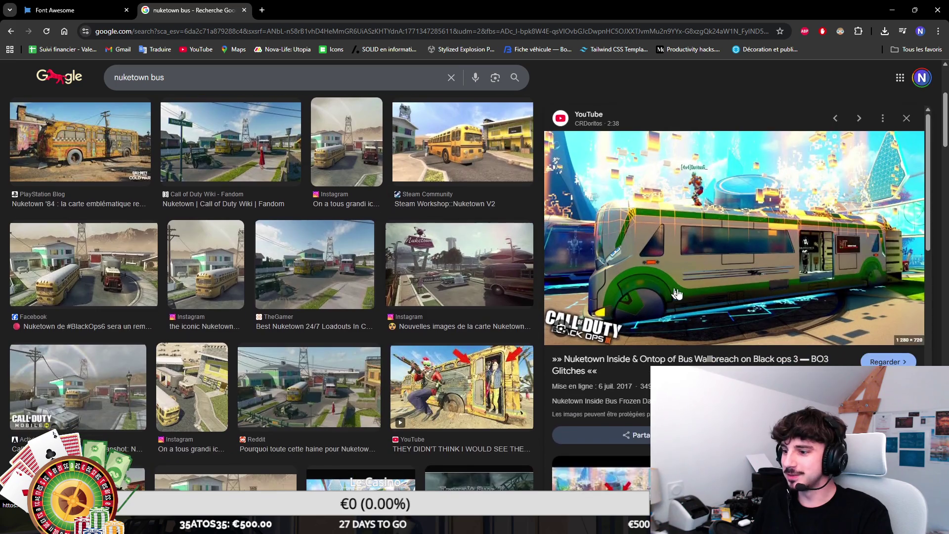
{"action": "scroll", "coordinate": [707, 298], "scroll_direction": "up", "scroll_amount": 3}
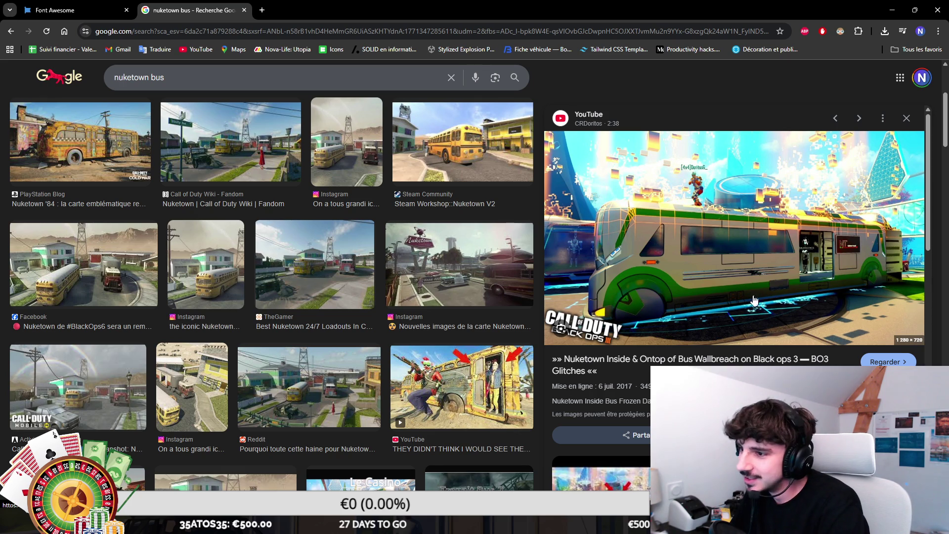
{"action": "scroll", "coordinate": [357, 342], "scroll_direction": "down", "scroll_amount": 7}
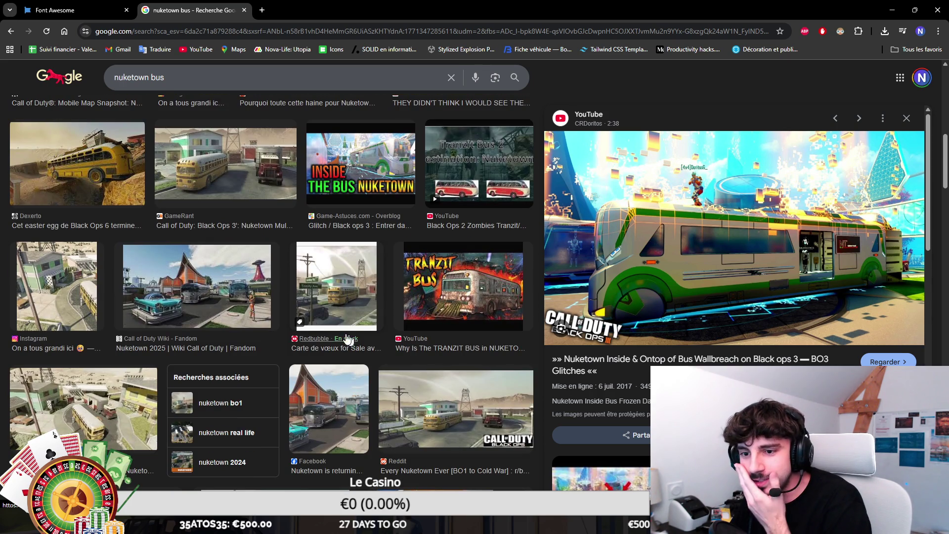
{"action": "left_click", "coordinate": [197, 286]}
{"action": "right_click", "coordinate": [634, 396]}
{"action": "left_click", "coordinate": [645, 381]}
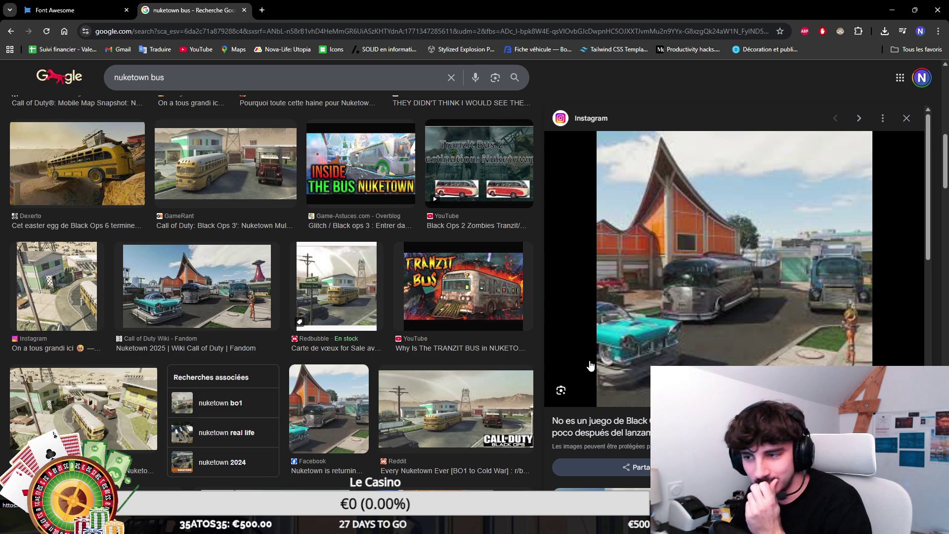
Preview the Fandom, Facebook, Reddit and Inverse images, then minimize Chrome and close the tram video
{"action": "left_click", "coordinate": [187, 300]}
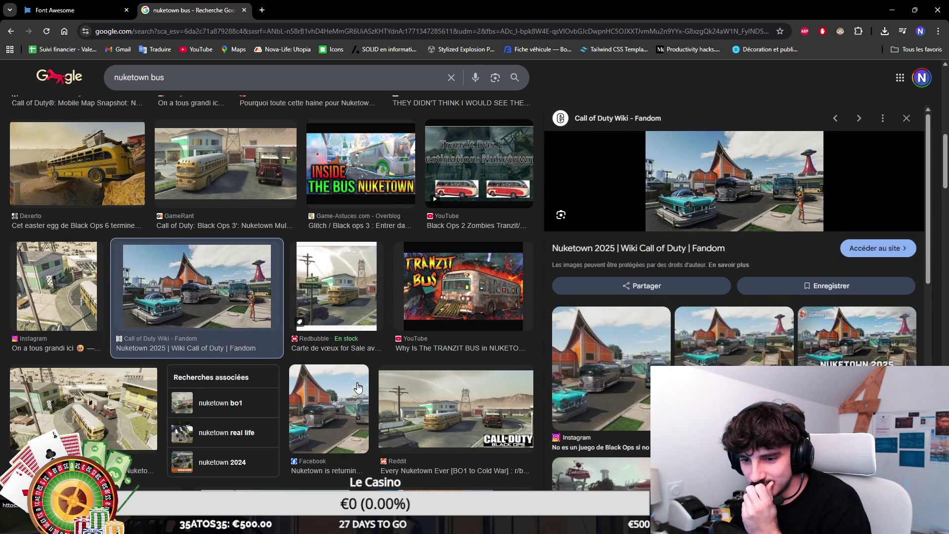
{"action": "left_click", "coordinate": [351, 382]}
{"action": "left_click", "coordinate": [492, 409]}
{"action": "scroll", "coordinate": [493, 409], "scroll_direction": "down", "scroll_amount": 3}
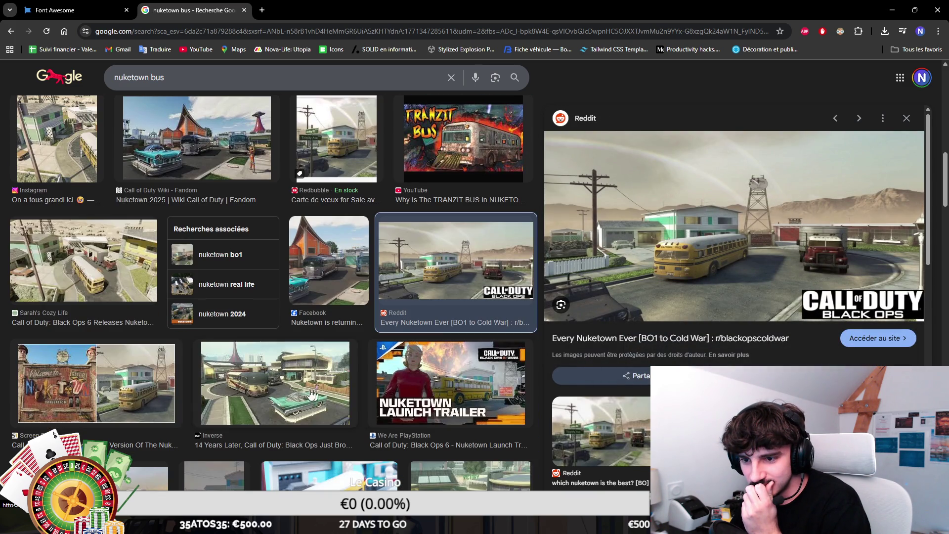
{"action": "left_click", "coordinate": [336, 388]}
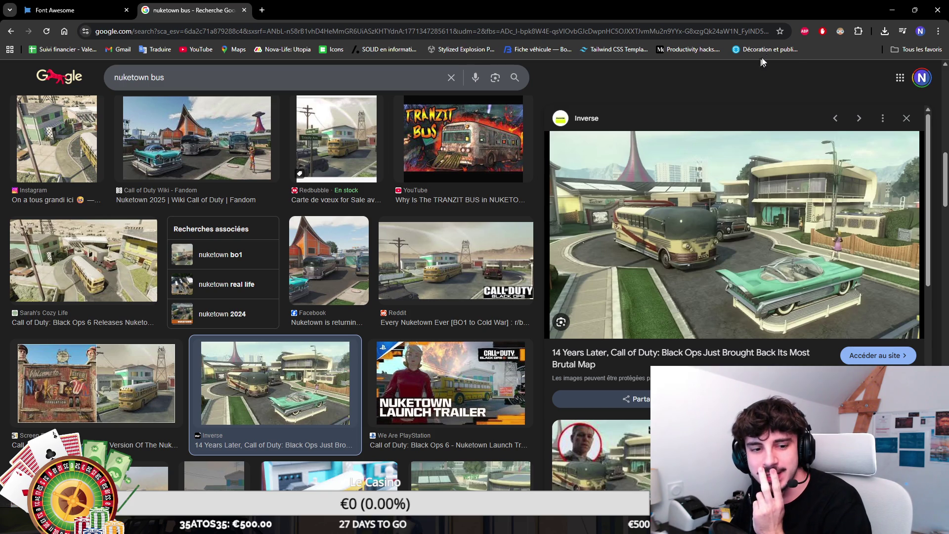
{"action": "left_click", "coordinate": [893, 10]}
{"action": "left_click", "coordinate": [938, 10]}
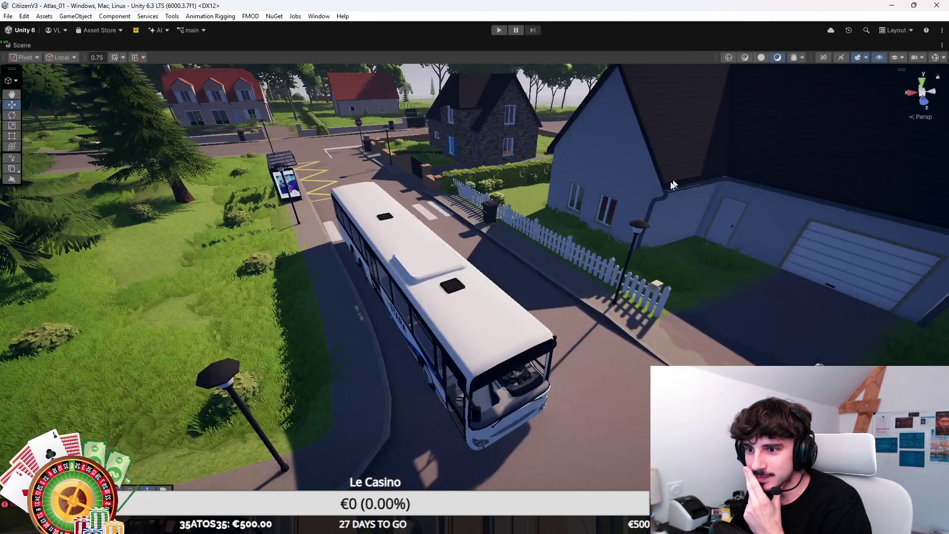
Orbit to a flatter view over the bus and zoom out until the island and surrounding sea are visible
{"action": "scroll", "coordinate": [574, 253], "scroll_direction": "down", "scroll_amount": 3}
{"action": "mouse_move", "coordinate": [597, 268]}
{"action": "left_mouse_down"}
{"action": "mouse_move", "coordinate": [626, 219]}
{"action": "mouse_move", "coordinate": [702, 222]}
{"action": "mouse_move", "coordinate": [699, 258]}
{"action": "mouse_move", "coordinate": [443, 257]}
{"action": "mouse_move", "coordinate": [358, 196]}
{"action": "mouse_move", "coordinate": [592, 202]}
{"action": "mouse_move", "coordinate": [544, 211]}
{"action": "left_mouse_up"}
{"action": "scroll", "coordinate": [544, 211], "scroll_direction": "down", "scroll_amount": 2}
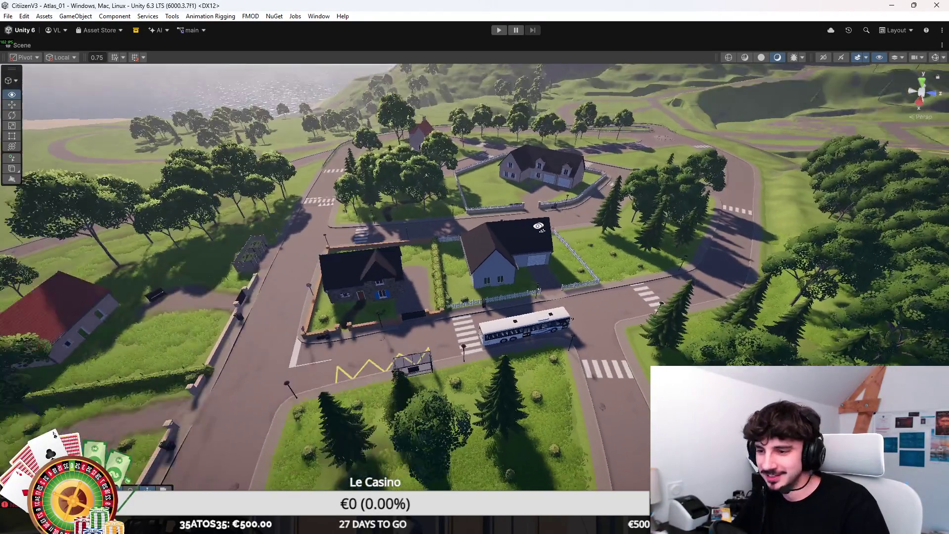
{"action": "scroll", "coordinate": [539, 227], "scroll_direction": "up", "scroll_amount": 5}
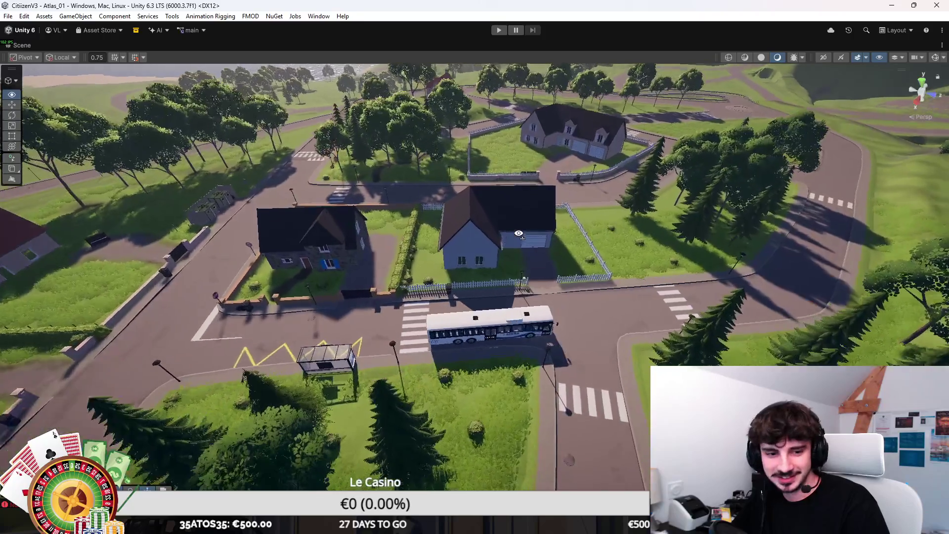
{"action": "scroll", "coordinate": [465, 252], "scroll_direction": "down", "scroll_amount": 8}
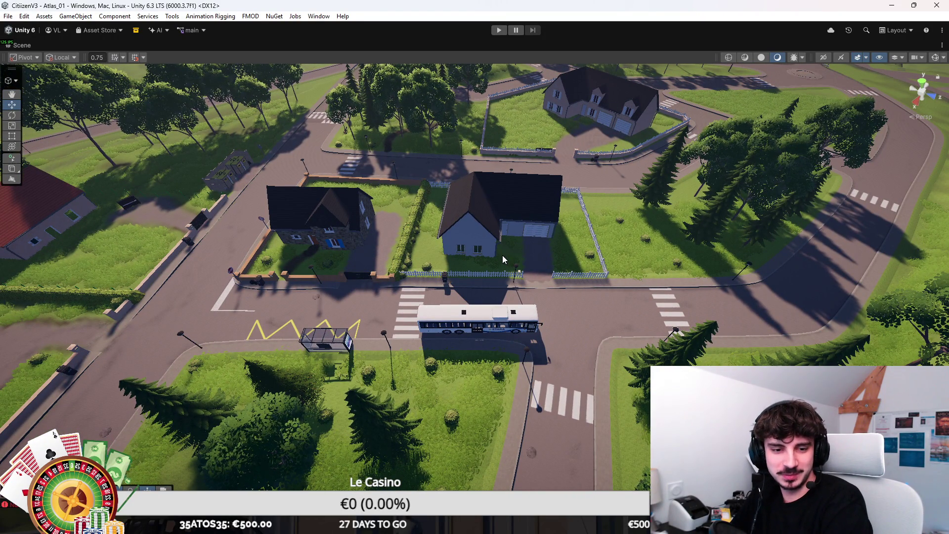
{"action": "scroll", "coordinate": [503, 255], "scroll_direction": "down", "scroll_amount": 8}
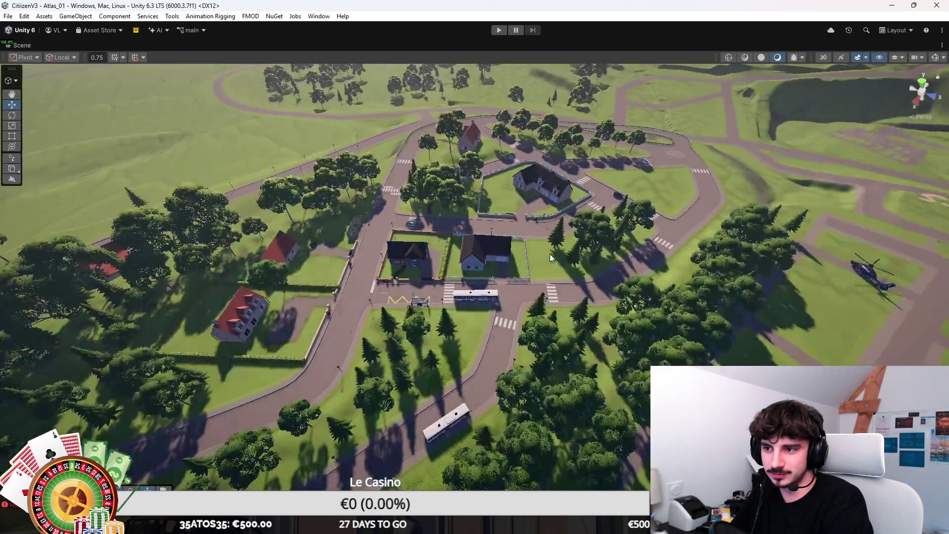
{"action": "scroll", "coordinate": [550, 254], "scroll_direction": "down", "scroll_amount": 10}
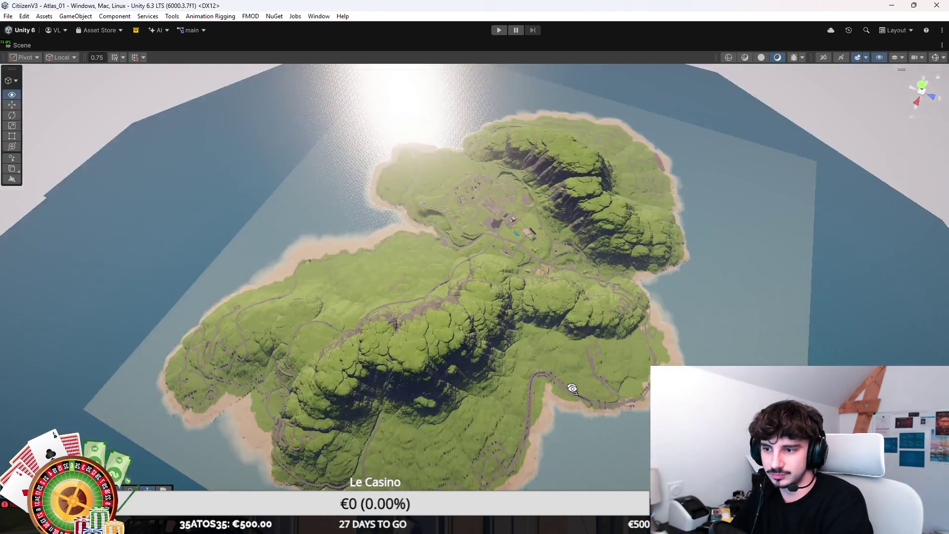
Orbit higher over the island, preview the Redbubble nuketown card image in Chrome, then return to Unity
{"action": "mouse_move", "coordinate": [573, 389]}
{"action": "left_mouse_down", "text": "alt"}
{"action": "mouse_move", "coordinate": [578, 318]}
{"action": "mouse_move", "coordinate": [589, 320]}
{"action": "left_mouse_up", "text": "alt"}
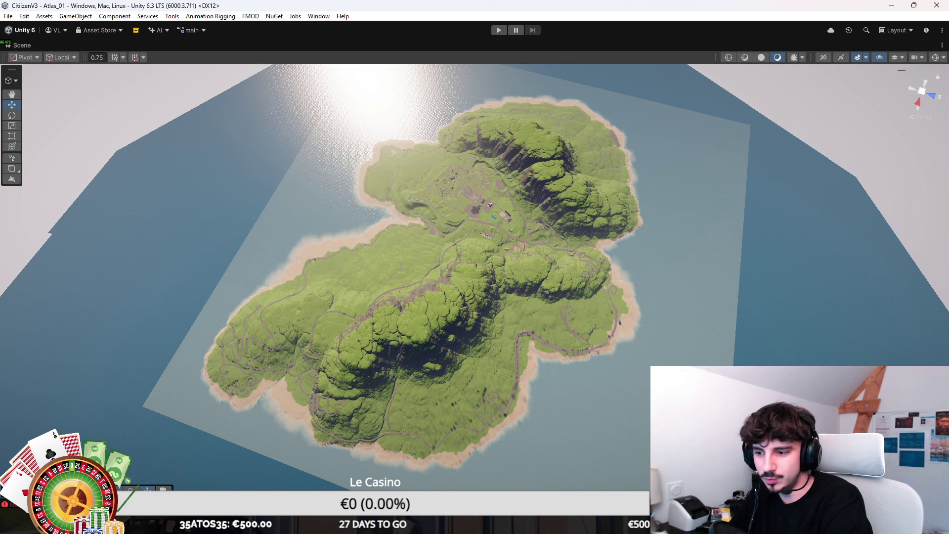
{"action": "mouse_move", "coordinate": [487, 524]}
{"action": "left_click", "coordinate": [519, 488]}
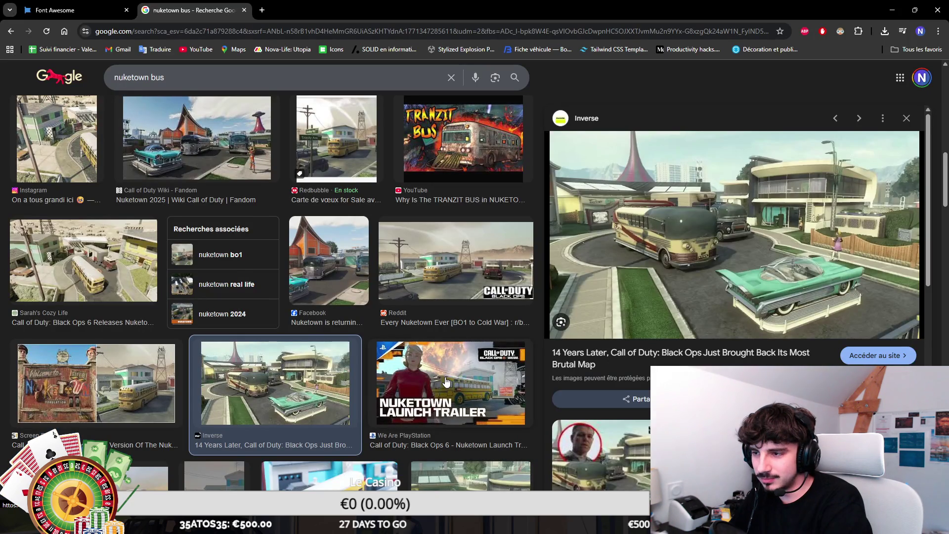
{"action": "scroll", "coordinate": [445, 381], "scroll_direction": "up", "scroll_amount": 1}
{"action": "left_click", "coordinate": [364, 201]}
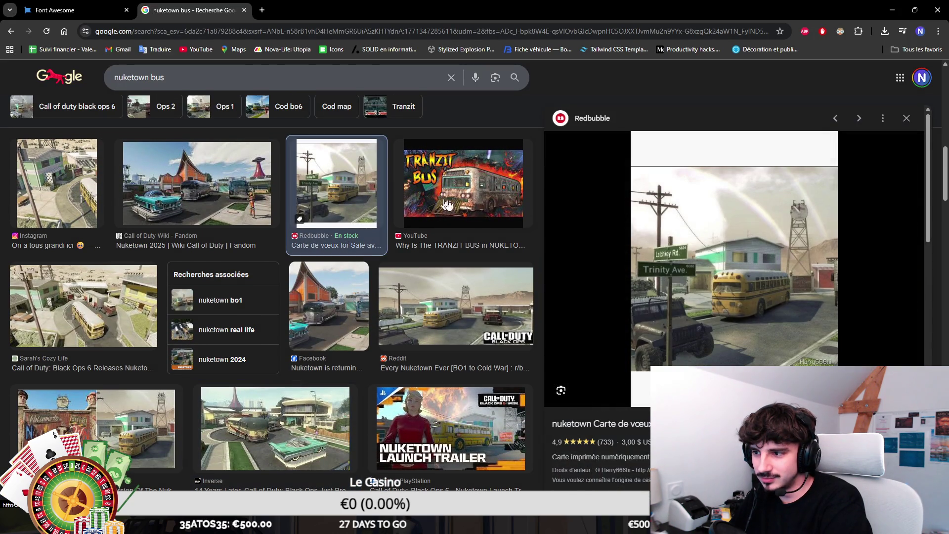
{"action": "left_click", "coordinate": [892, 10]}
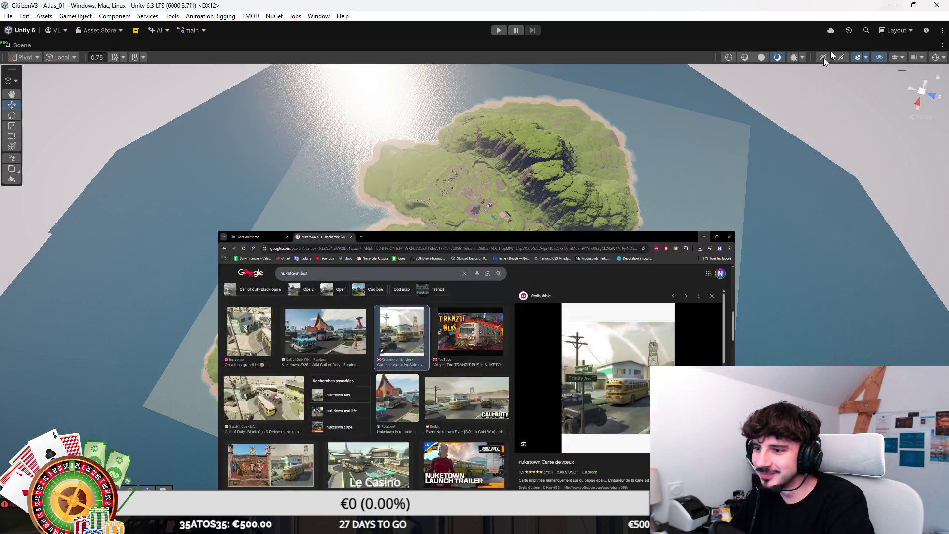
{"action": "scroll", "coordinate": [513, 242], "scroll_direction": "down", "scroll_amount": 10}
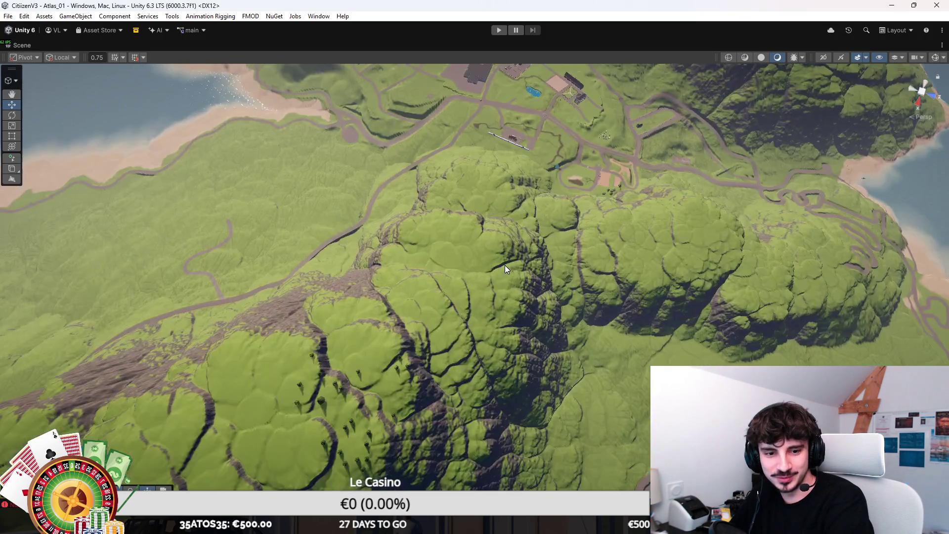
Pan and orbit lower over the village with the mountains behind, zooming in toward the houses
{"action": "left_click_drag", "start_coordinate": [505, 265], "coordinate": [565, 381]}
{"action": "left_click_drag", "start_coordinate": [594, 125], "coordinate": [558, 300]}
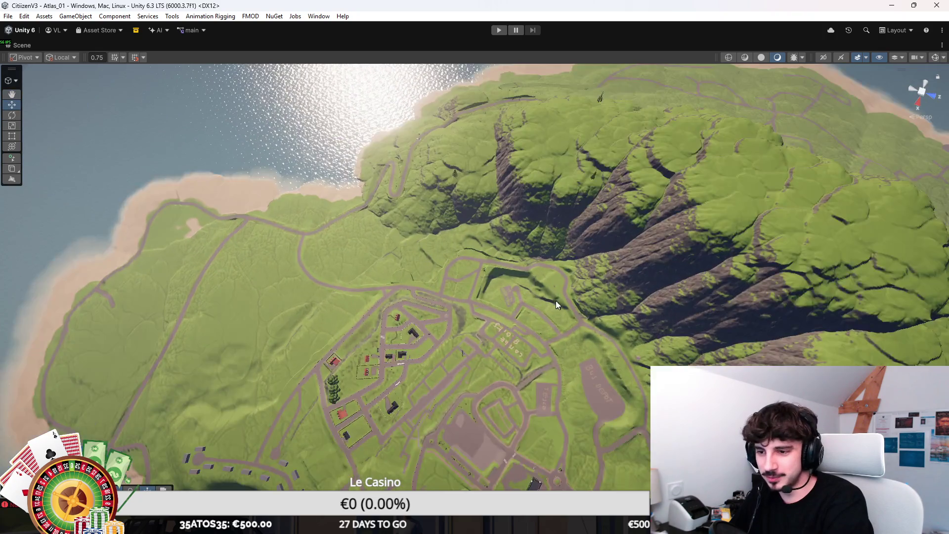
{"action": "scroll", "coordinate": [514, 263], "scroll_direction": "up", "scroll_amount": 5}
{"action": "scroll", "coordinate": [470, 283], "scroll_direction": "up", "scroll_amount": 5}
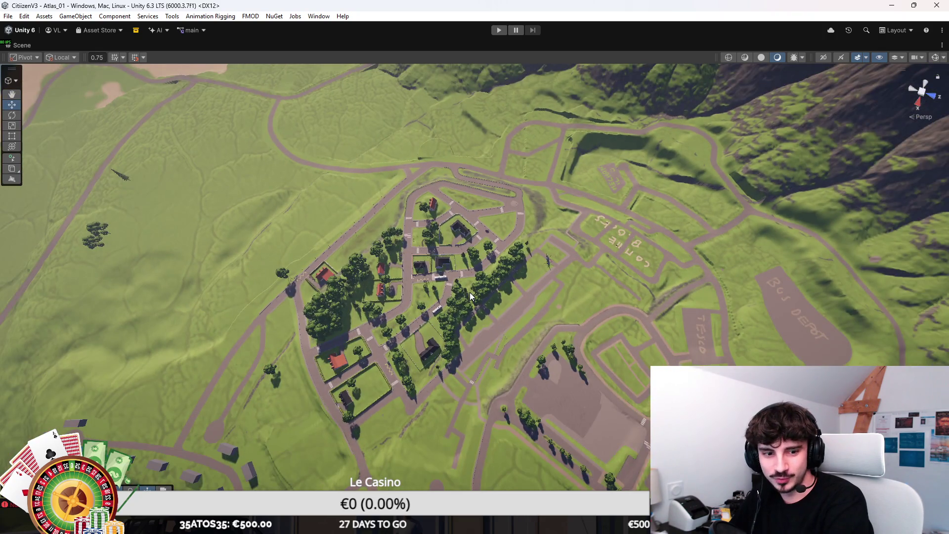
{"action": "scroll", "coordinate": [470, 292], "scroll_direction": "up", "scroll_amount": 3}
{"action": "scroll", "coordinate": [470, 292], "scroll_direction": "up", "scroll_amount": 8}
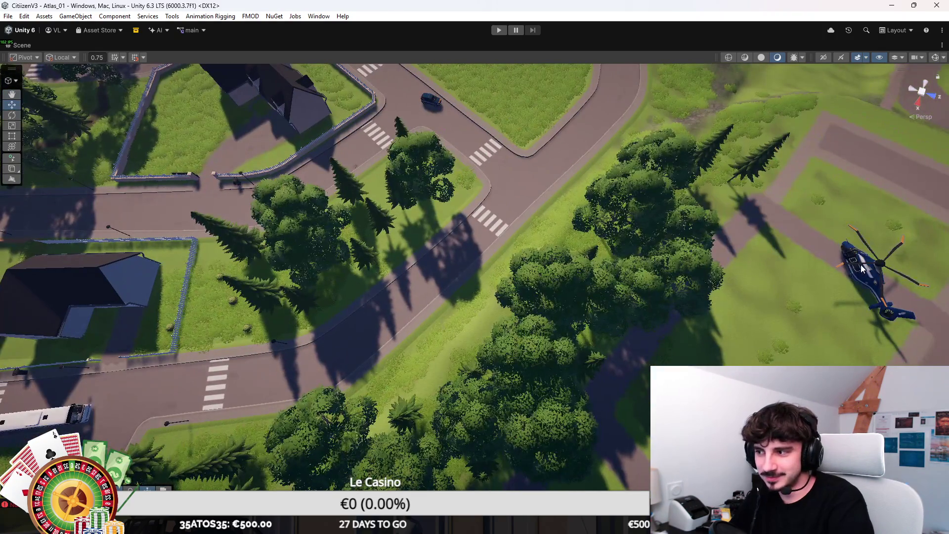
Select the blue helicopter, frame it with F, and orbit down to a low angle beside it
{"action": "left_click", "coordinate": [861, 269]}
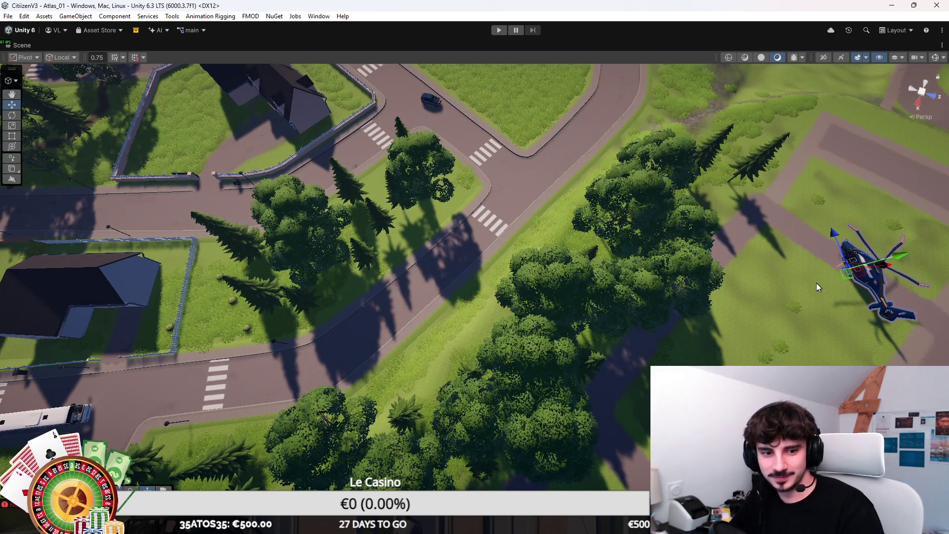
{"action": "key", "text": "f"}
{"action": "mouse_move", "coordinate": [811, 319]}
{"action": "left_mouse_down"}
{"action": "mouse_move", "coordinate": [639, 156]}
{"action": "mouse_move", "coordinate": [211, 132]}
{"action": "mouse_move", "coordinate": [631, 174]}
{"action": "left_mouse_up"}
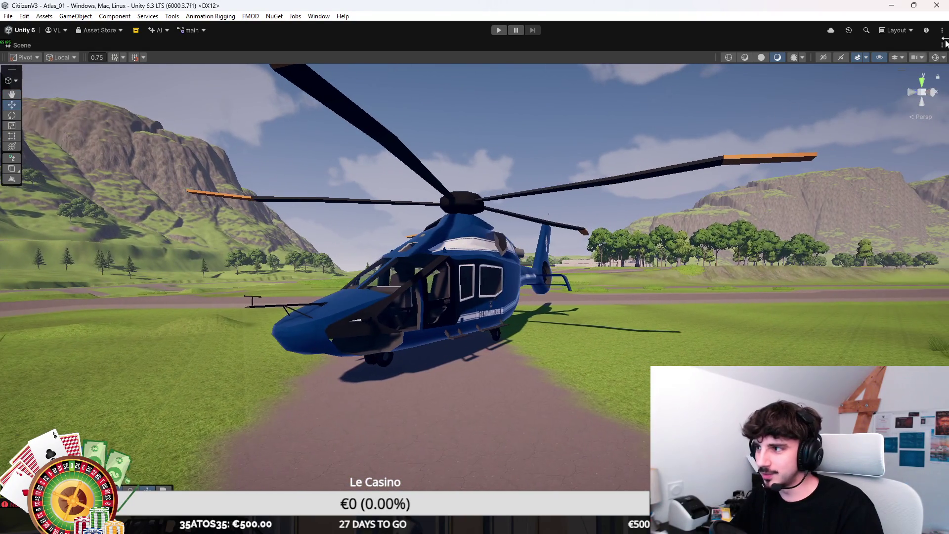
Adjust the Scene camera's Field of View, fly in toward the helicopter, and orbit to a higher angle
{"action": "left_click", "coordinate": [923, 58]}
{"action": "left_click_drag", "start_coordinate": [895, 79], "coordinate": [885, 79]}
{"action": "key", "text": "w"}
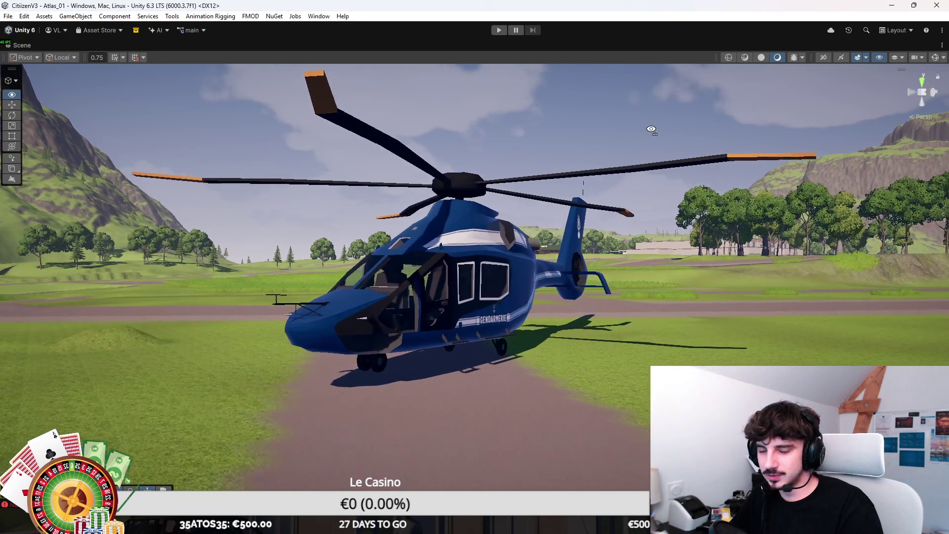
{"action": "key", "text": "w"}
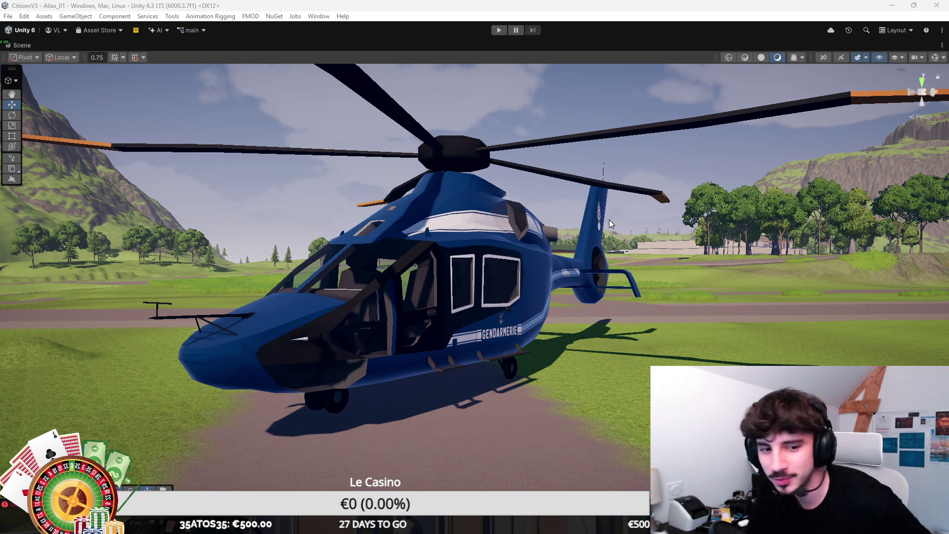
{"action": "mouse_move", "coordinate": [609, 220]}
{"action": "left_mouse_down"}
{"action": "mouse_move", "coordinate": [600, 460]}
{"action": "mouse_move", "coordinate": [840, 464]}
{"action": "mouse_move", "coordinate": [567, 224]}
{"action": "mouse_move", "coordinate": [702, 220]}
{"action": "mouse_move", "coordinate": [589, 224]}
{"action": "left_mouse_up"}
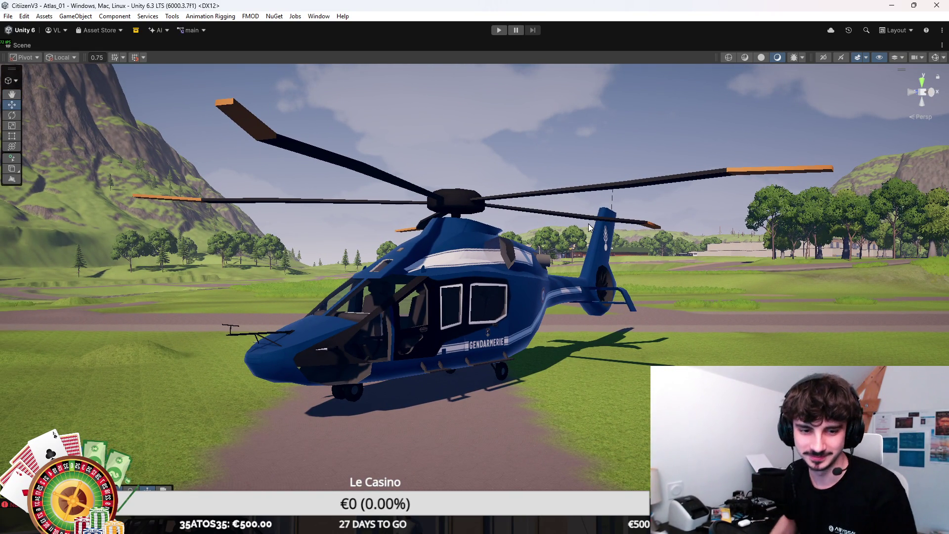